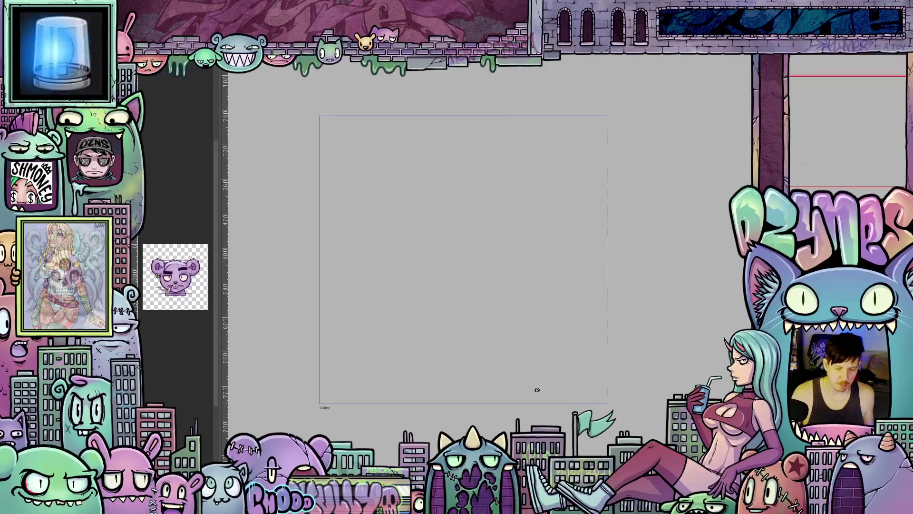
Zoom into the blank canvas and bring up the View menu's display options
scroll(528, 388, "up", 2)
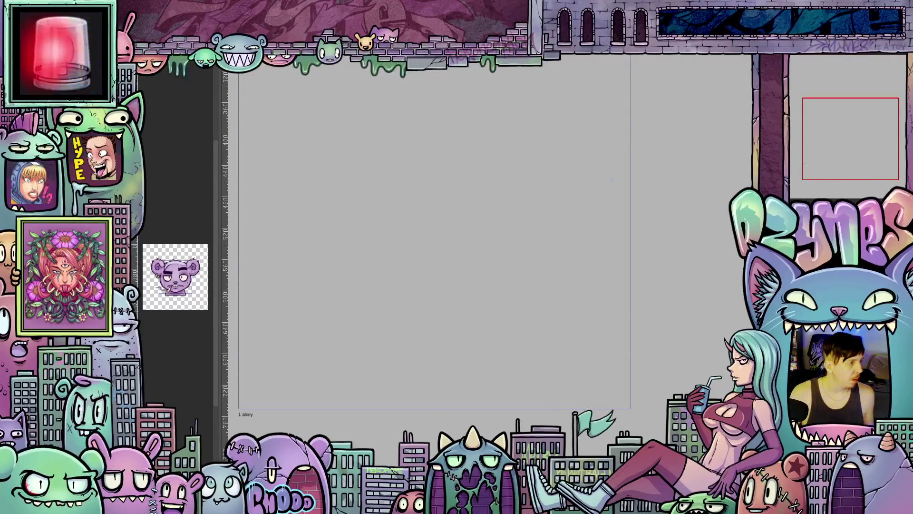
key("alt+v")
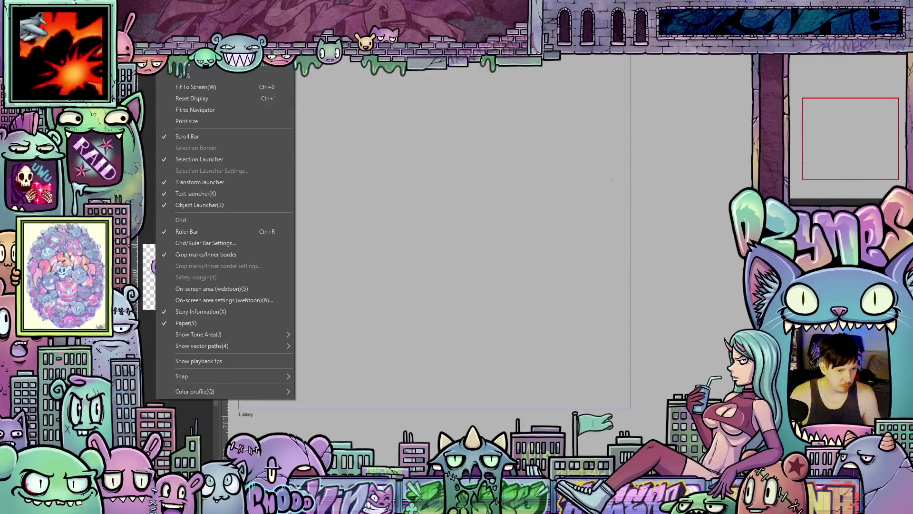
Show the Window > Timeline panel, then pan and zoom in on the canvas frame
mouse_move(212, 54)
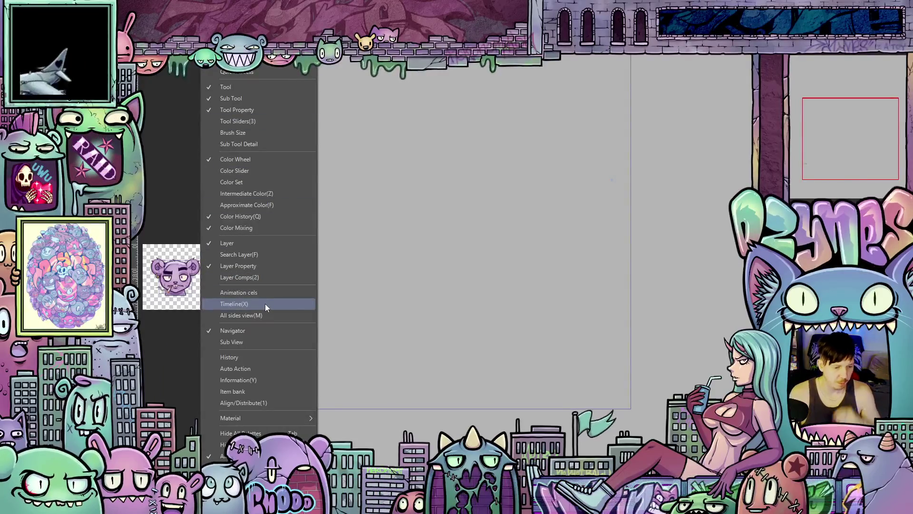
left_click(264, 304)
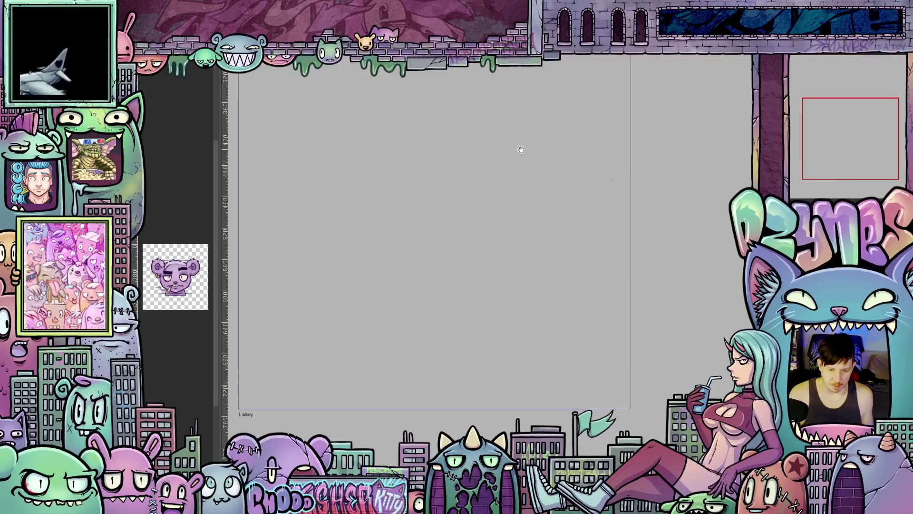
mouse_move(520, 149)
left_mouse_down()
mouse_move(582, 183)
mouse_move(555, 188)
mouse_move(534, 210)
left_mouse_up()
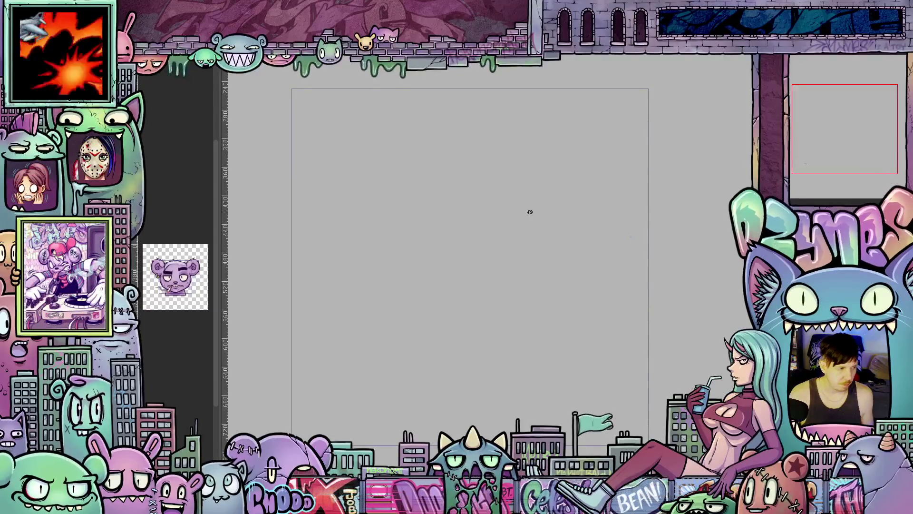
mouse_move(478, 220)
left_mouse_down()
mouse_move(506, 184)
mouse_move(444, 167)
left_mouse_up()
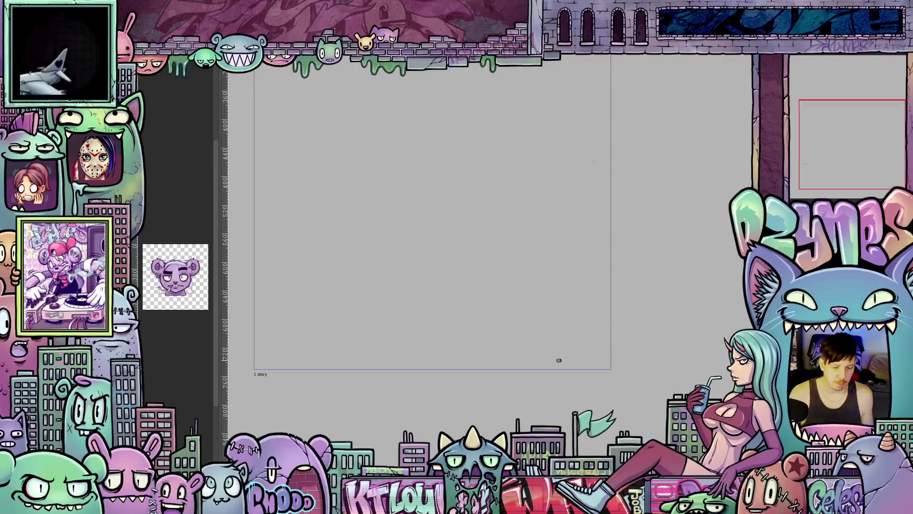
left_click_drag(559, 360, 579, 348)
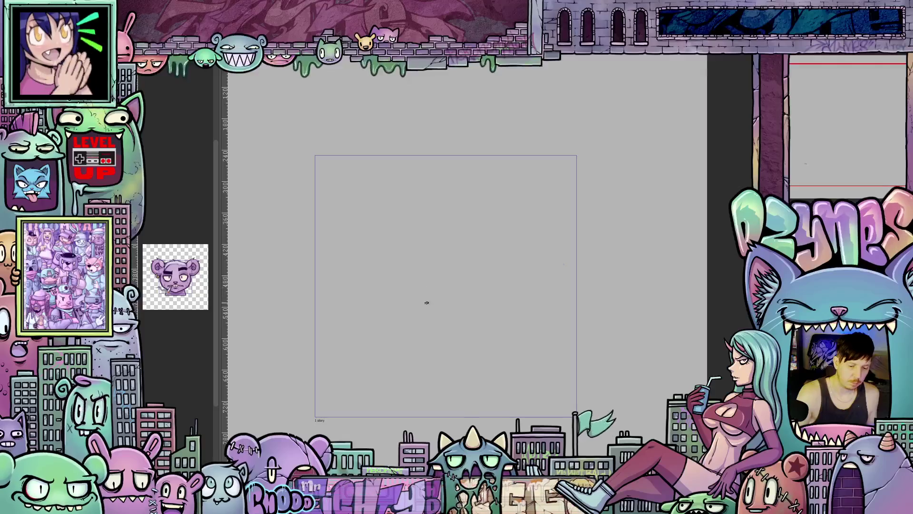
Sketch loose head circles and left shoulder strokes near the page centre, undoing and restoring them
mouse_move(447, 238)
left_mouse_down()
mouse_move(418, 259)
mouse_move(436, 230)
mouse_move(459, 228)
mouse_move(478, 307)
mouse_move(407, 323)
mouse_move(480, 322)
mouse_move(510, 399)
left_mouse_up()
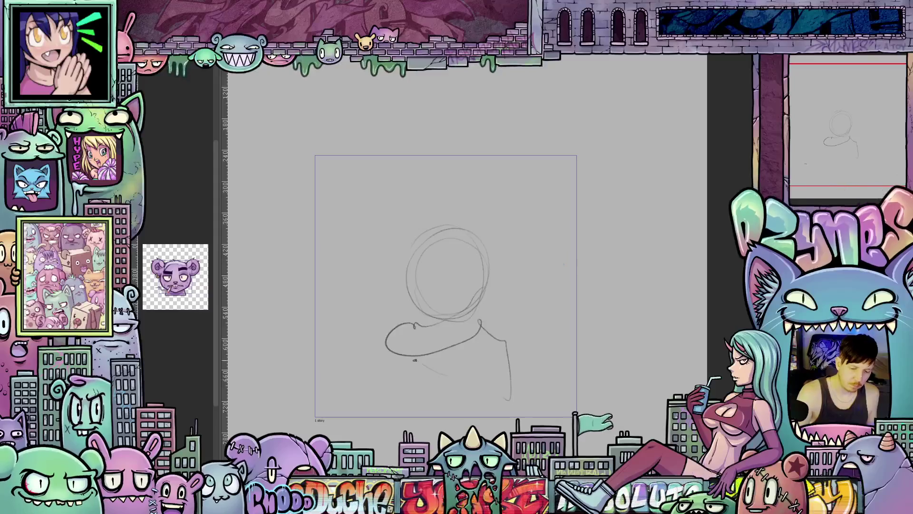
mouse_move(400, 338)
left_mouse_down()
mouse_move(378, 350)
mouse_move(398, 388)
left_mouse_up()
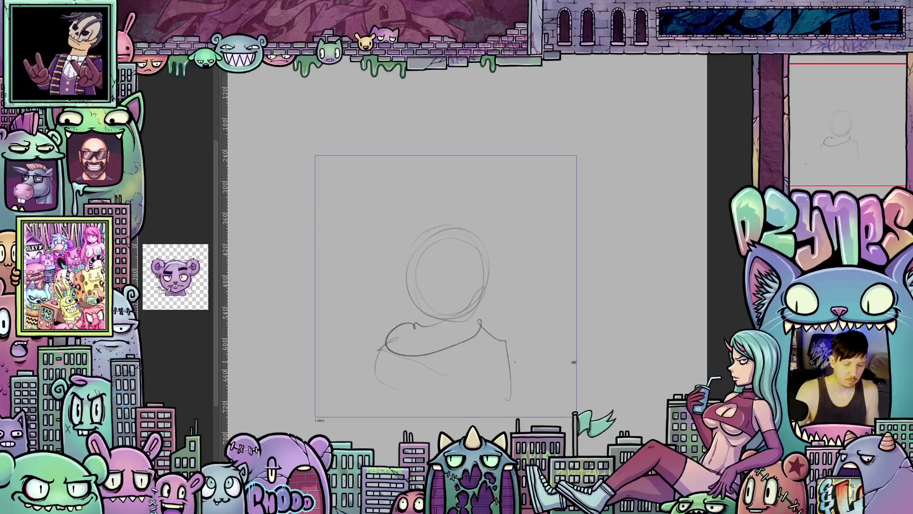
key("Delete")
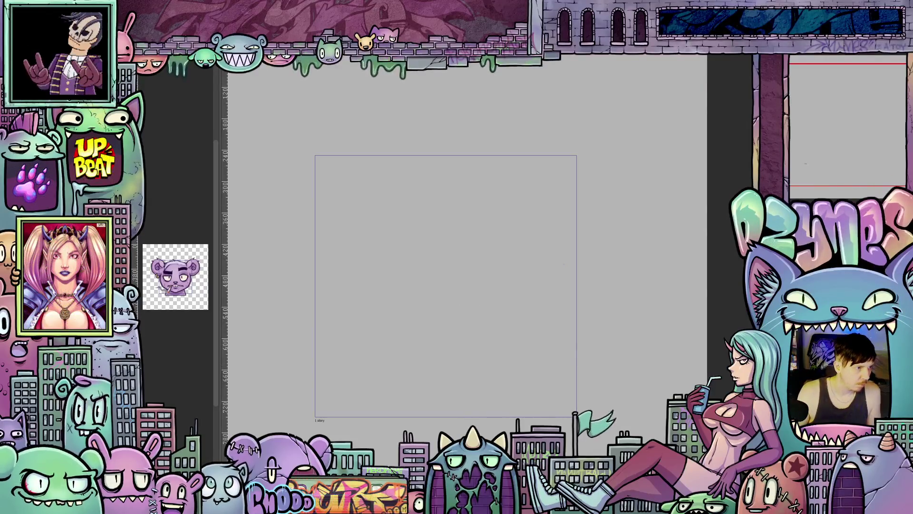
key("ctrl+z")
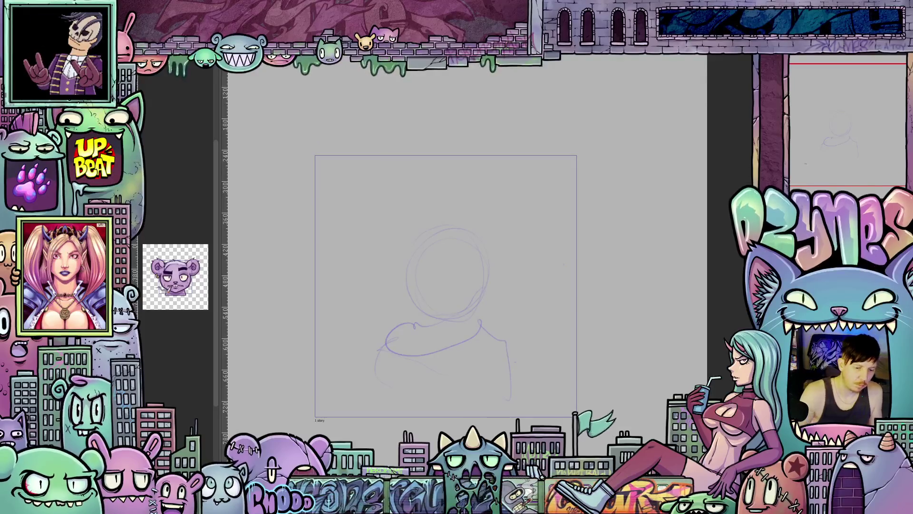
Pencil a second oval left of the head with a diagonal stroke below, then redraw it
left_click_drag(422, 279, 351, 292)
left_click_drag(391, 245, 409, 238)
left_click_drag(404, 324, 419, 376)
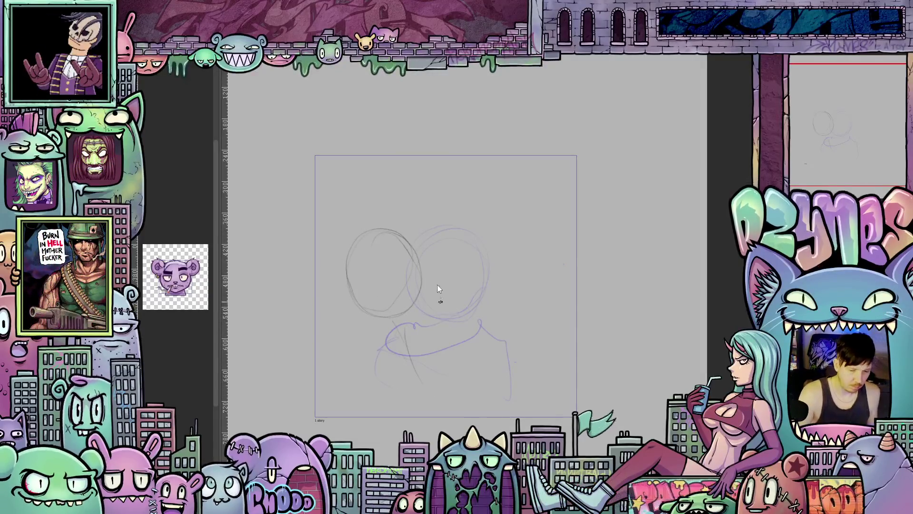
key("ctrl+z")
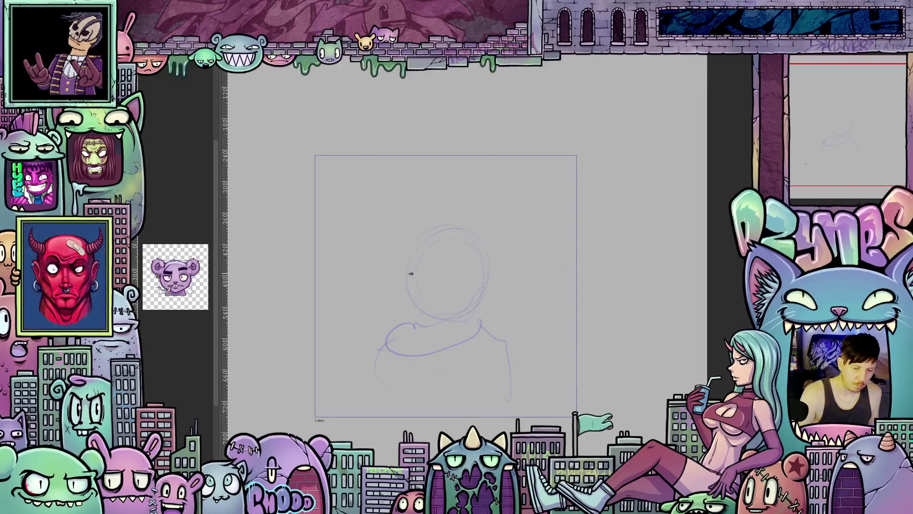
left_click_drag(416, 235, 382, 197)
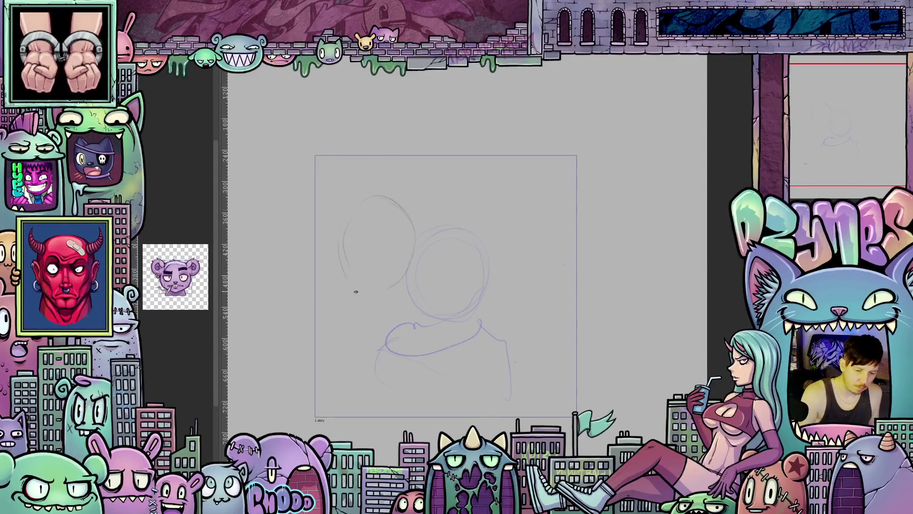
left_click_drag(355, 292, 370, 272)
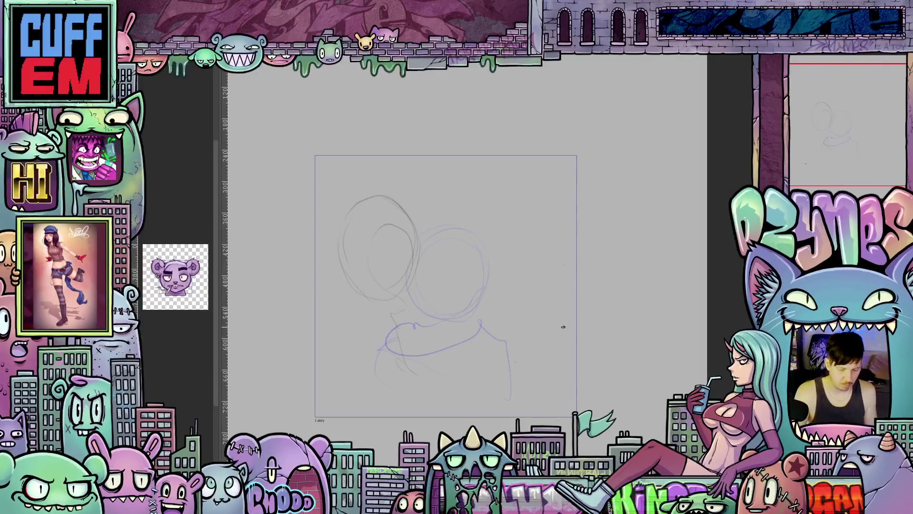
On another frame, loop a larger head outline with shoulder lines, then start a head arc on a new frame
key("Delete")
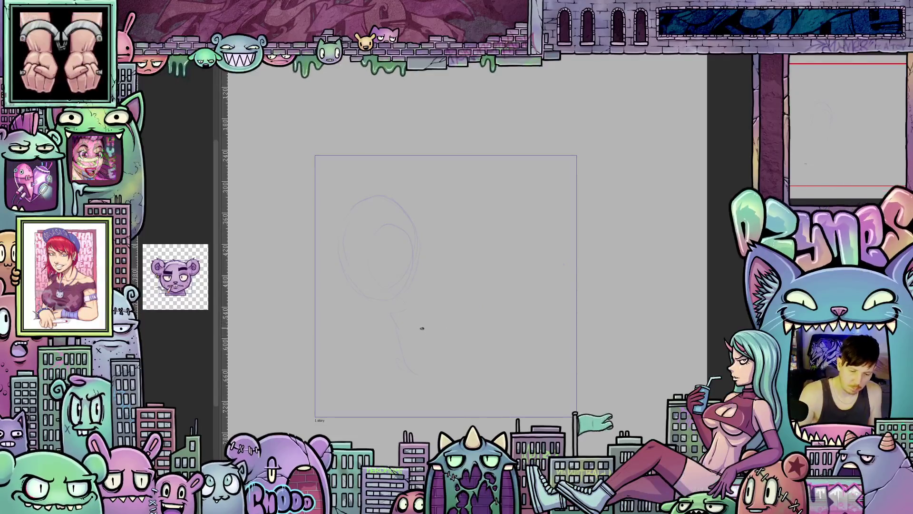
left_click_drag(457, 332, 416, 261)
left_click_drag(481, 263, 428, 328)
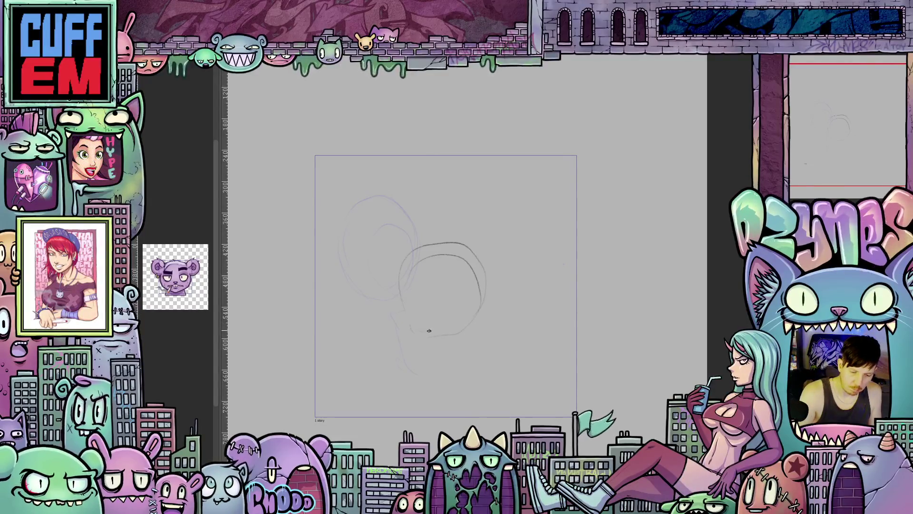
mouse_move(484, 341)
left_mouse_down()
mouse_move(401, 355)
mouse_move(438, 401)
mouse_move(491, 383)
left_mouse_up()
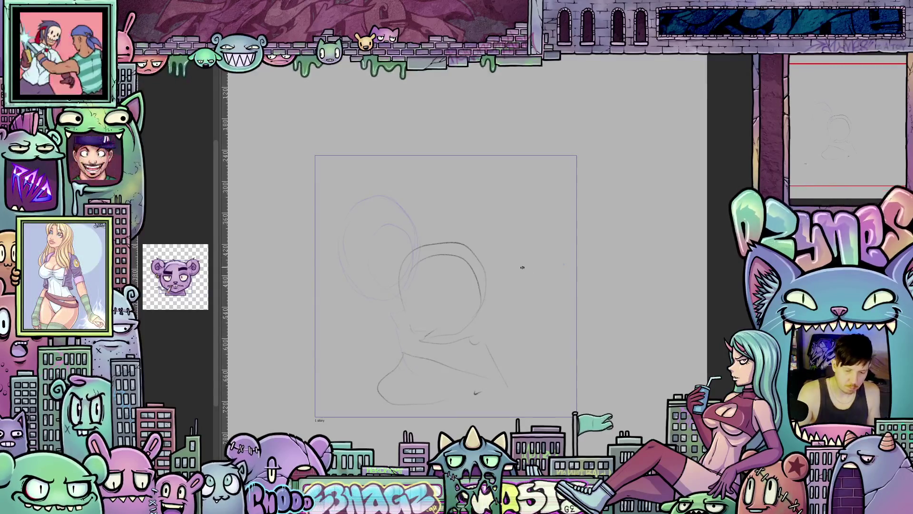
key("ctrl+e")
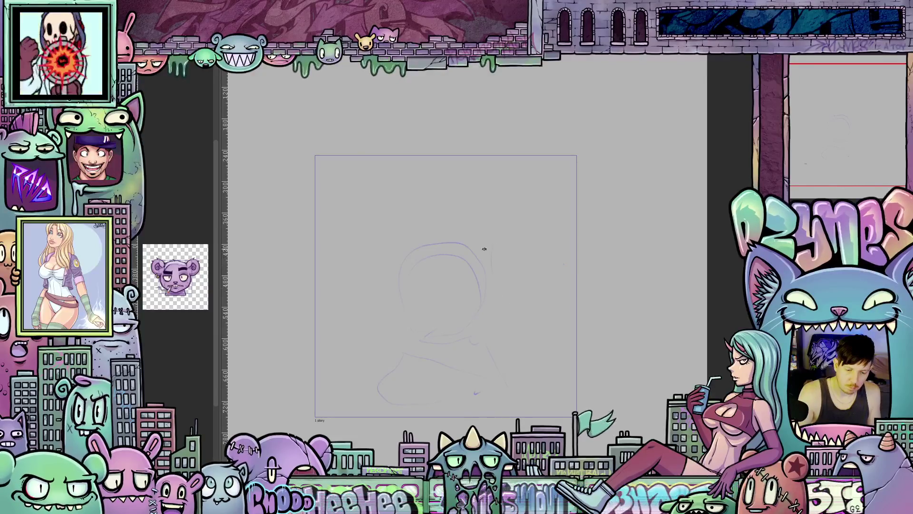
left_click_drag(523, 214, 553, 273)
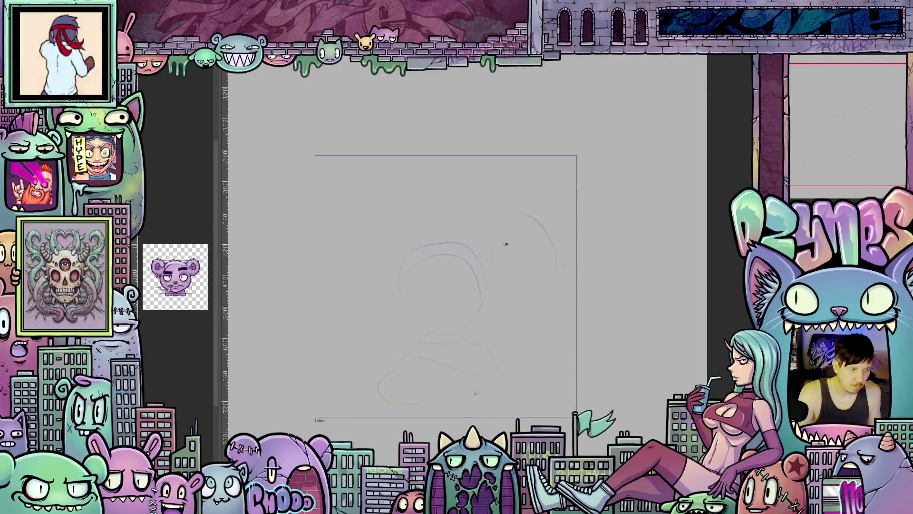
Sketch a curved right-hand head outline, then step back to the centred head-and-shoulders frame
left_click_drag(486, 249, 535, 298)
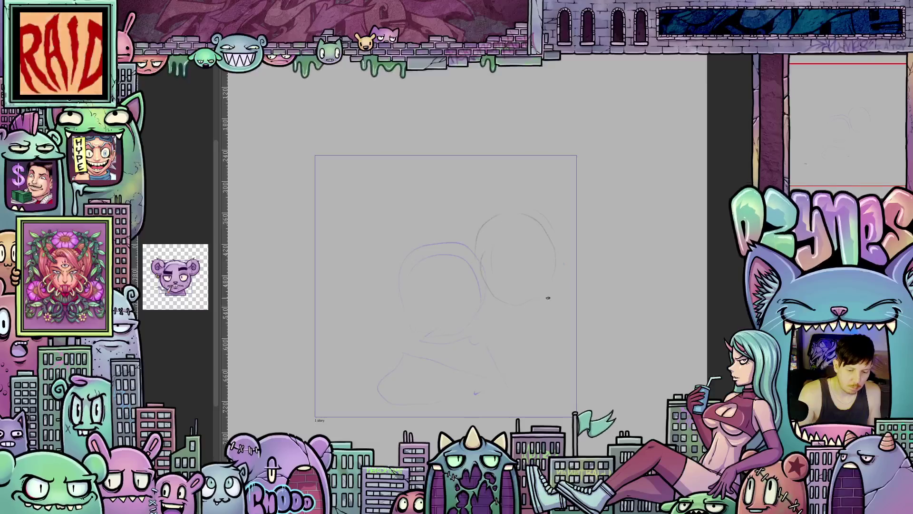
mouse_move(548, 298)
left_mouse_down()
mouse_move(536, 206)
mouse_move(484, 224)
left_mouse_up()
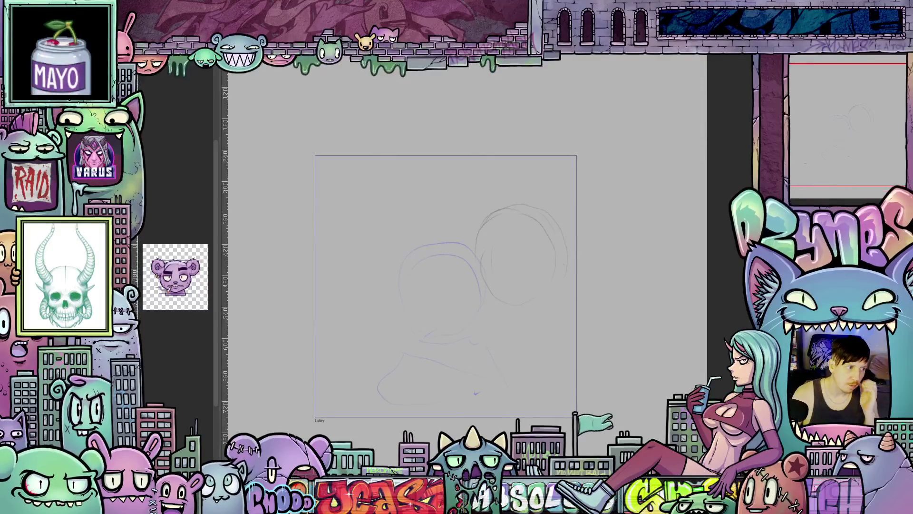
key("ctrl+z")
key("ctrl+z")
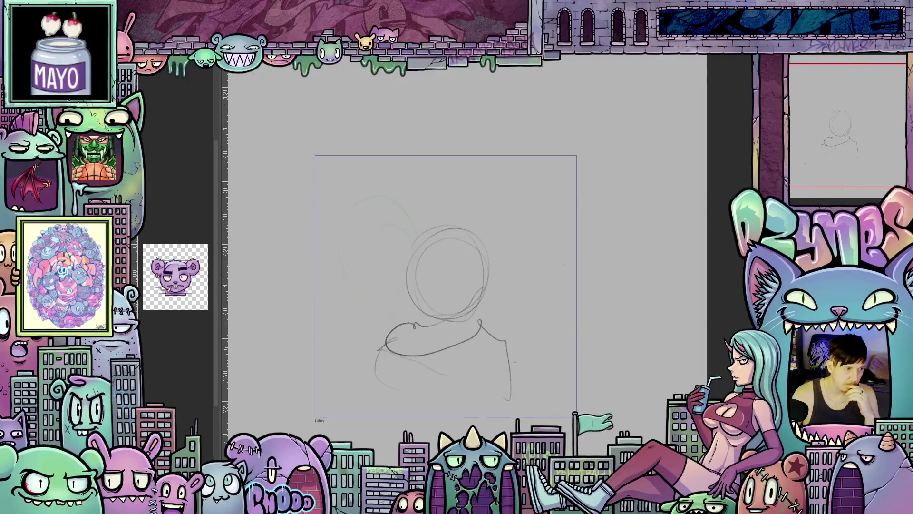
Flip through the animation frames and toggle the onion-skin preview off and back on
key("Right")
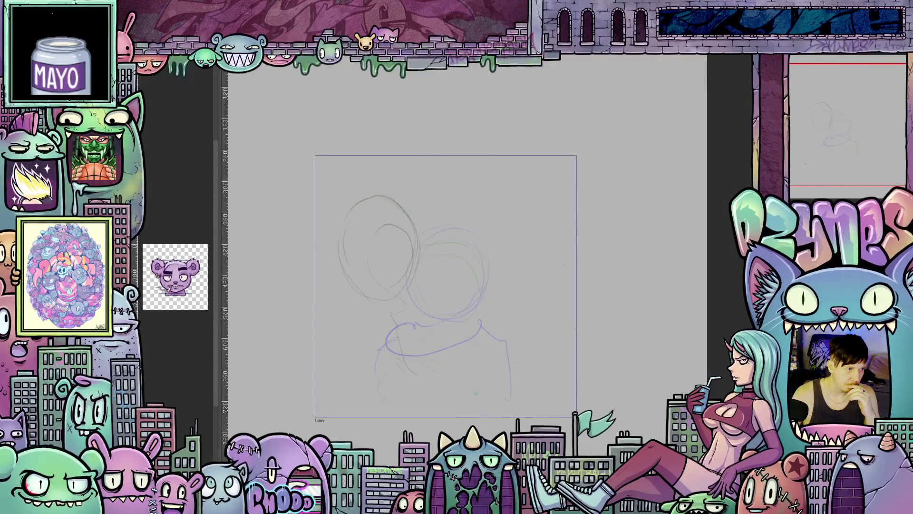
key("Right")
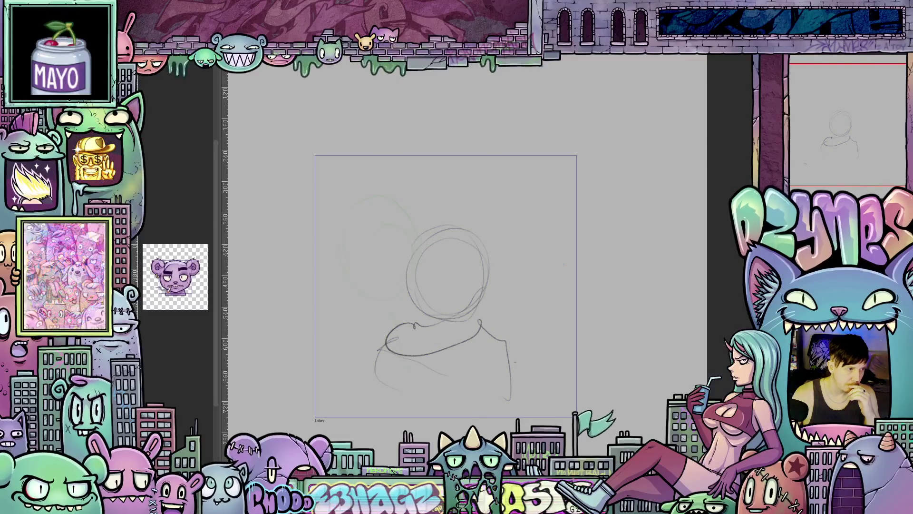
key("Right")
key("Right")
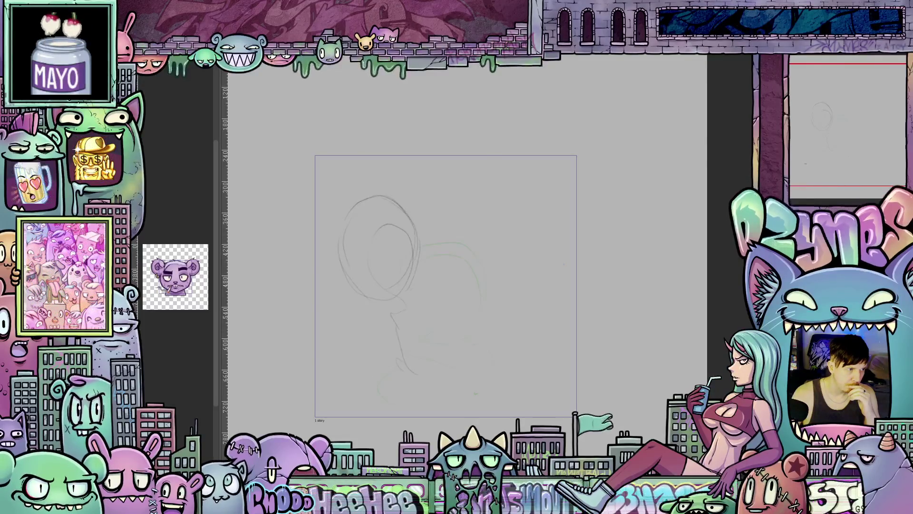
key("Right")
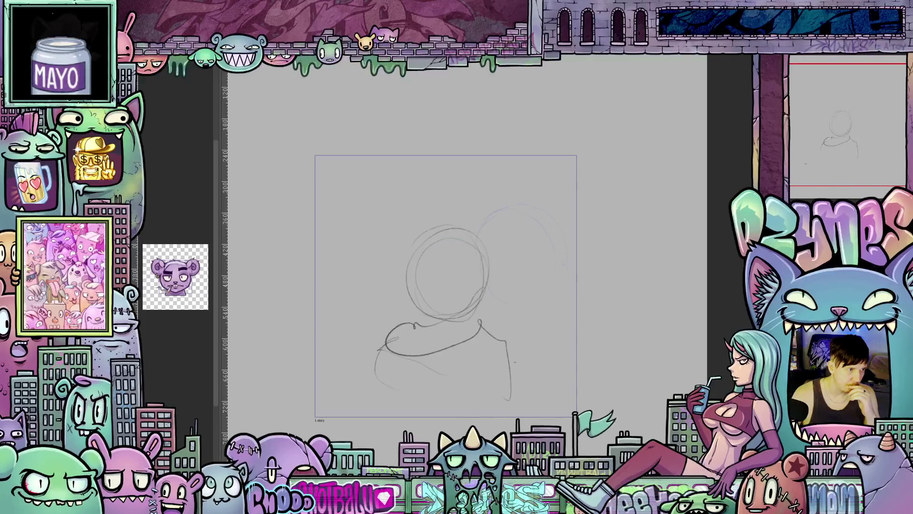
key("Right")
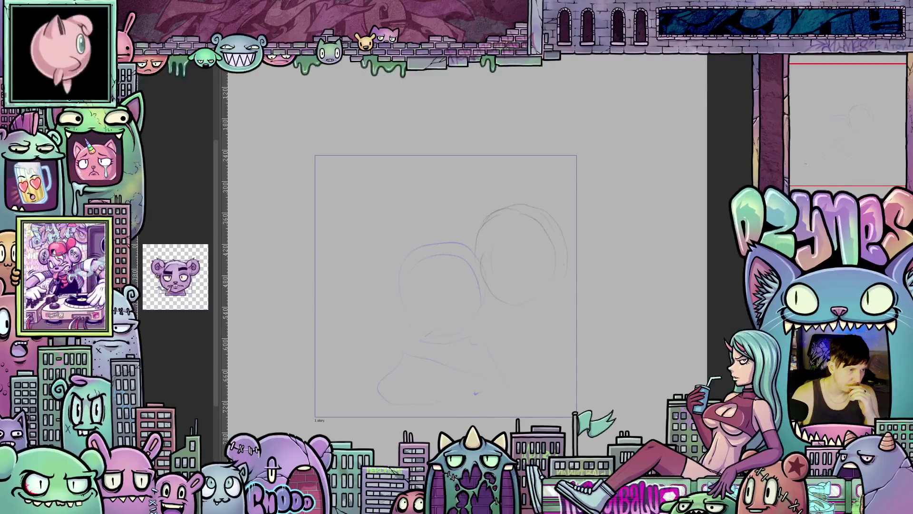
key("Left")
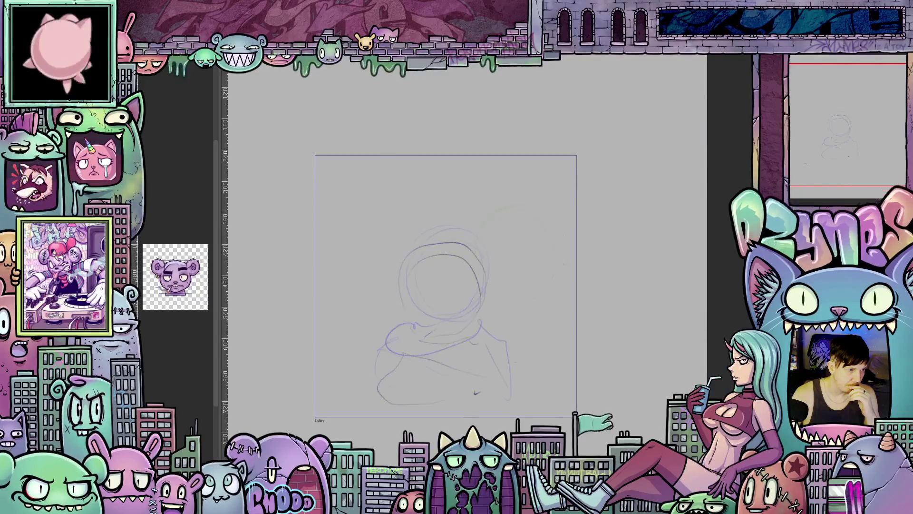
key("Right")
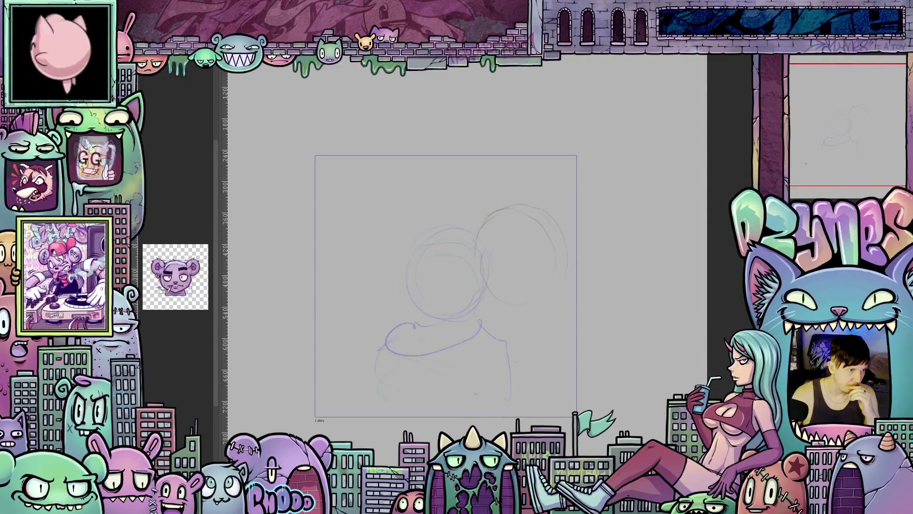
key("Left")
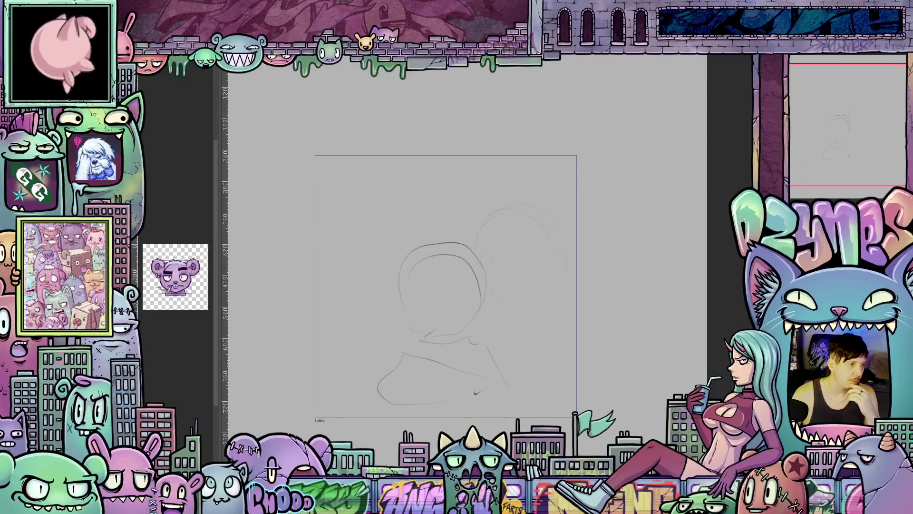
key("Escape")
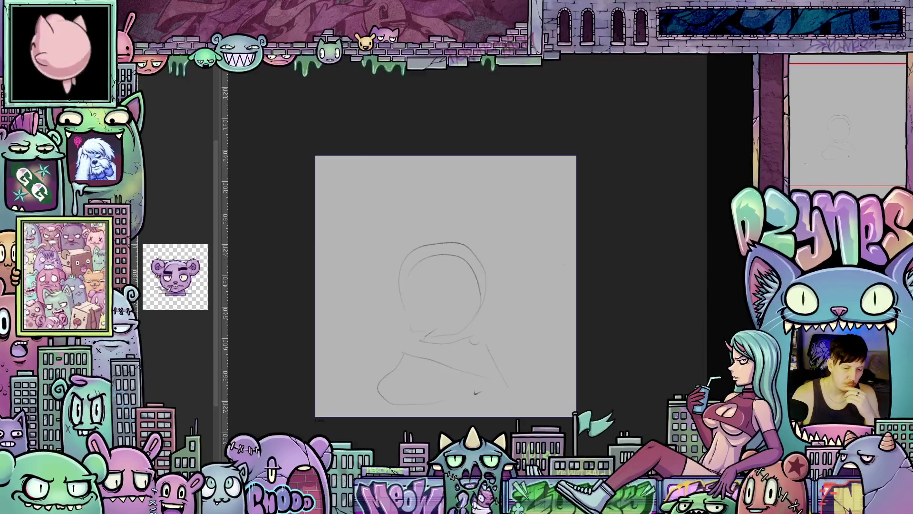
key("Escape")
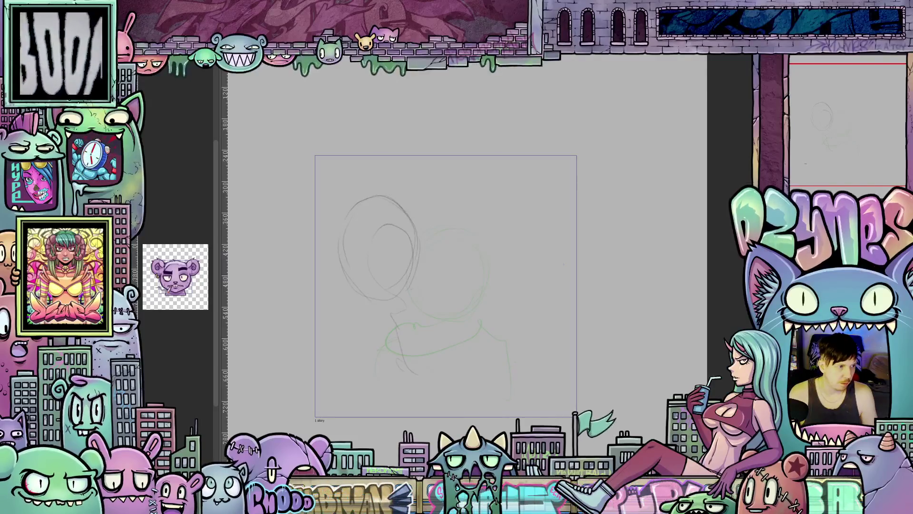
Compare adjacent frames, hide the green strokes and the pencil sketch, then show the sketch again
key("Right")
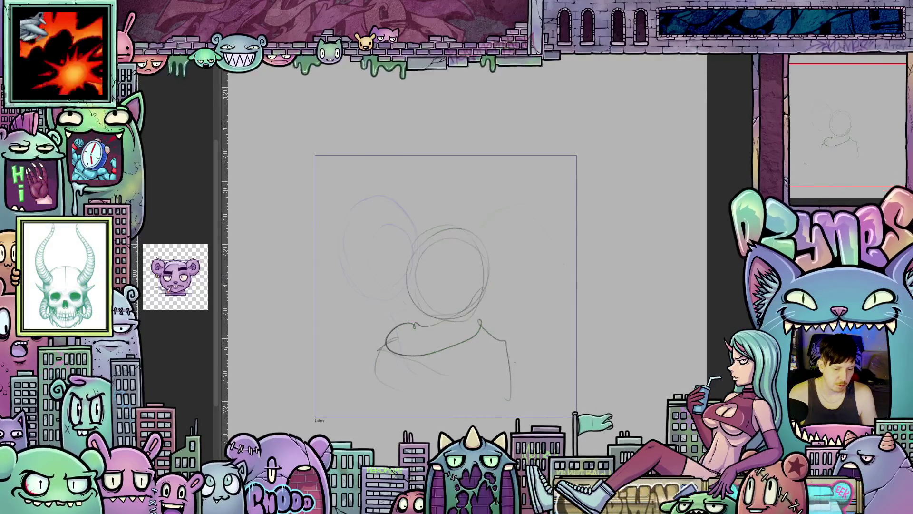
key("Left")
key("Right")
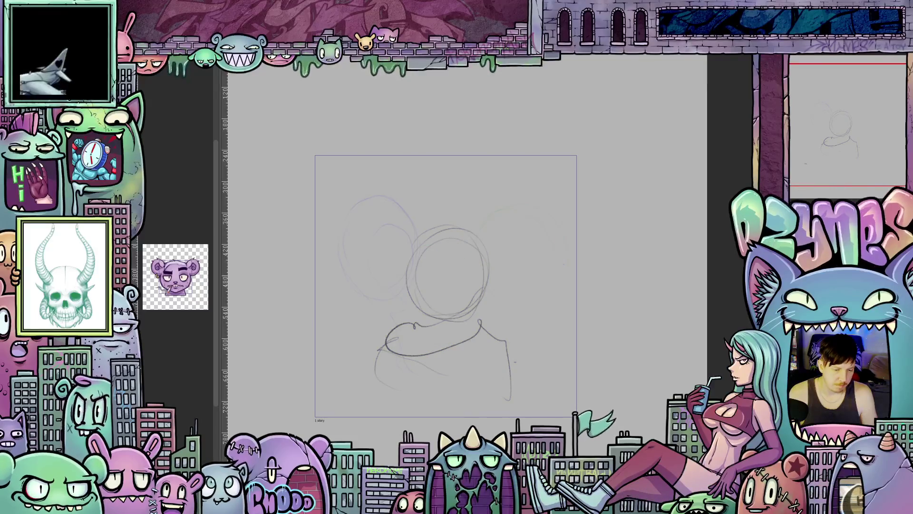
key("Left")
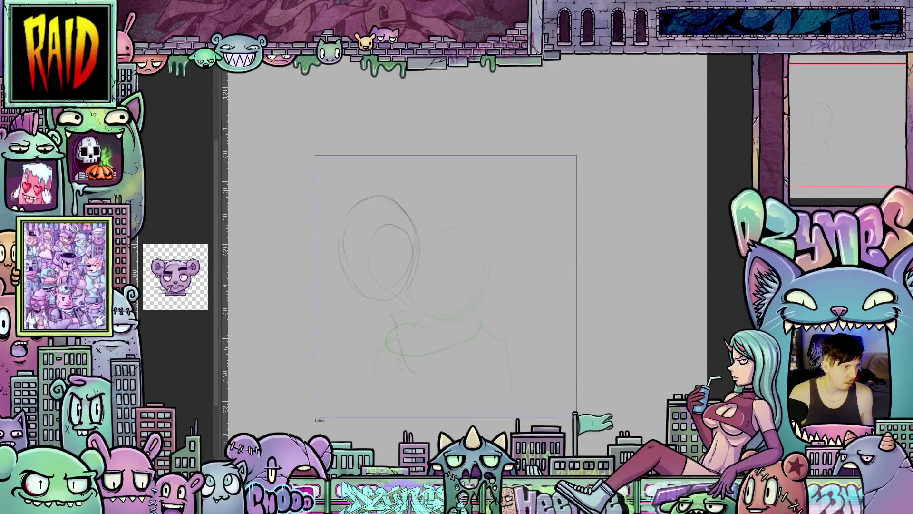
key("Delete")
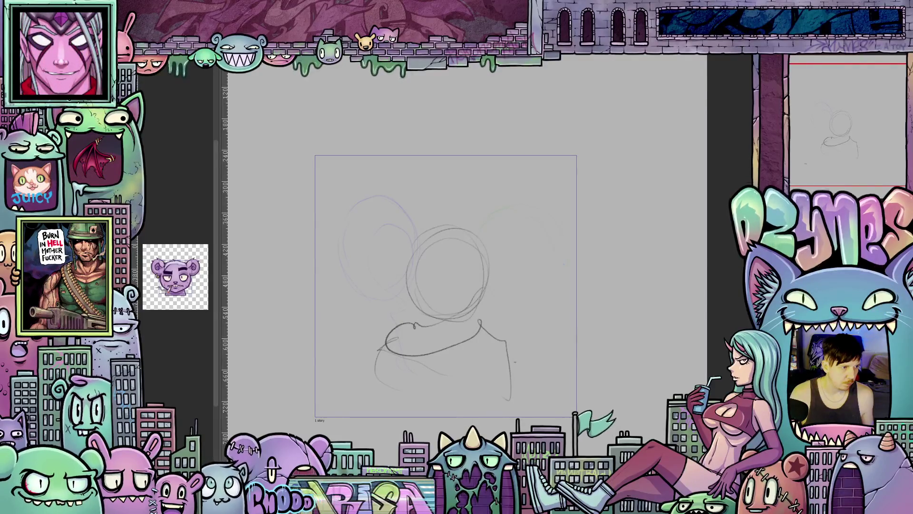
key("Delete")
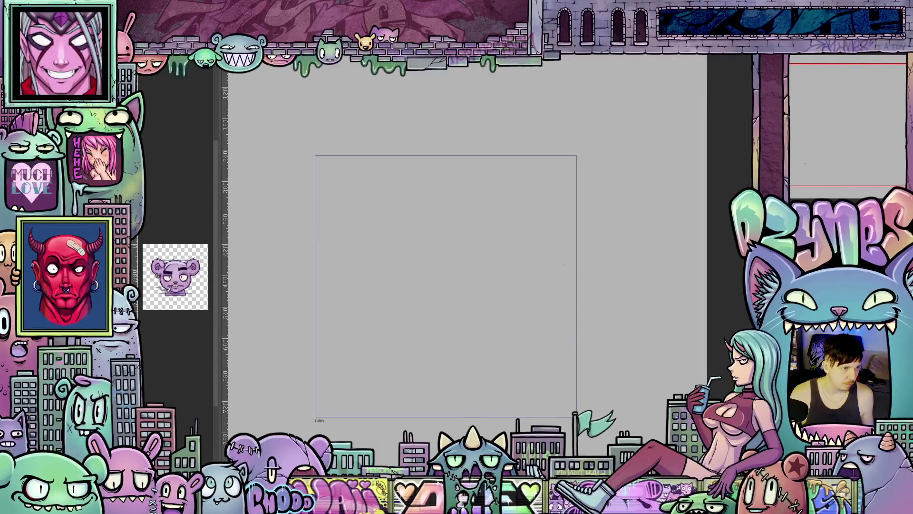
key("ctrl+z")
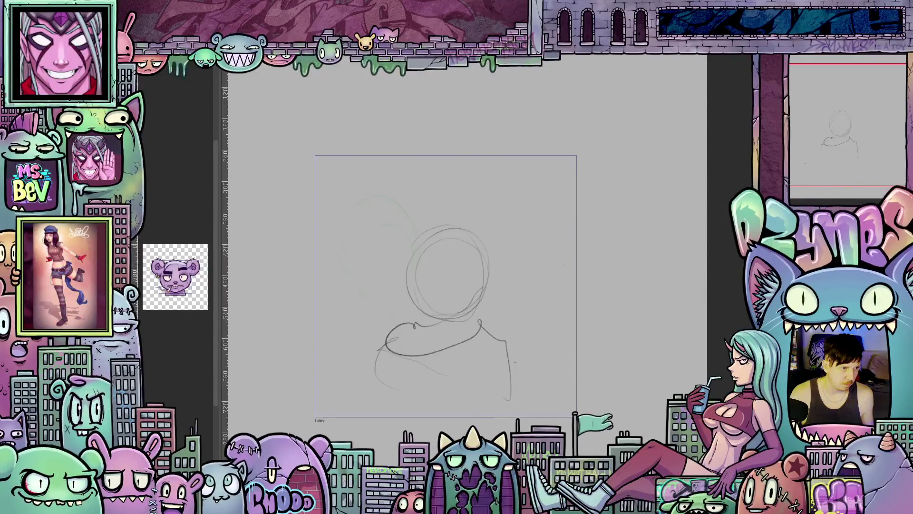
Cycle through the left, centred and right head-circle frames to compare them
key("ctrl+Right")
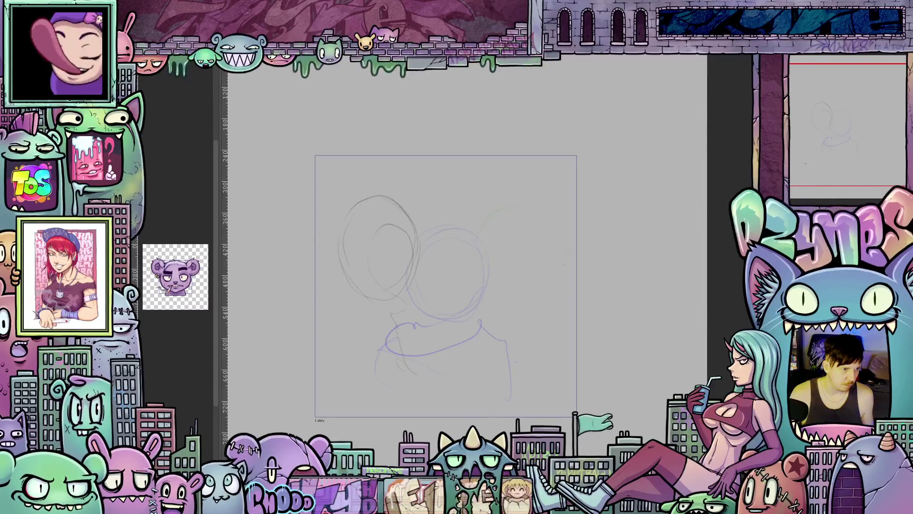
key("ctrl+Right")
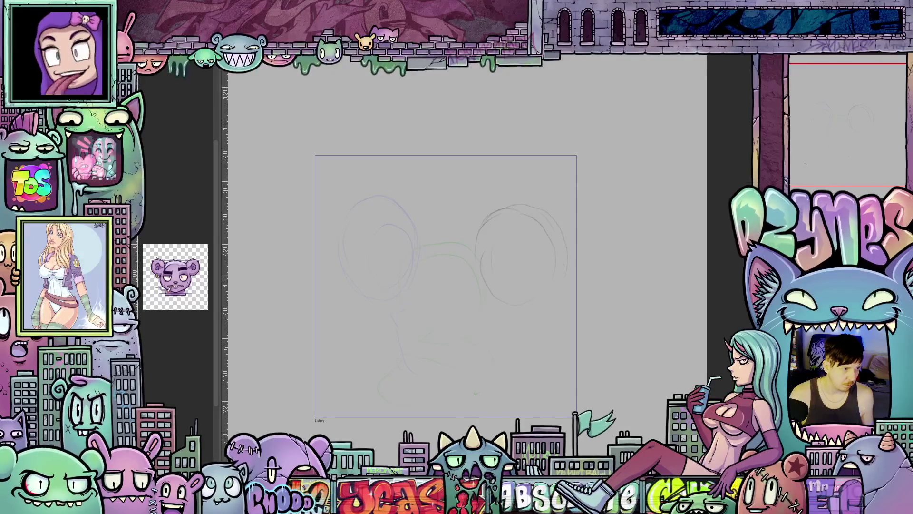
key("ctrl+Right")
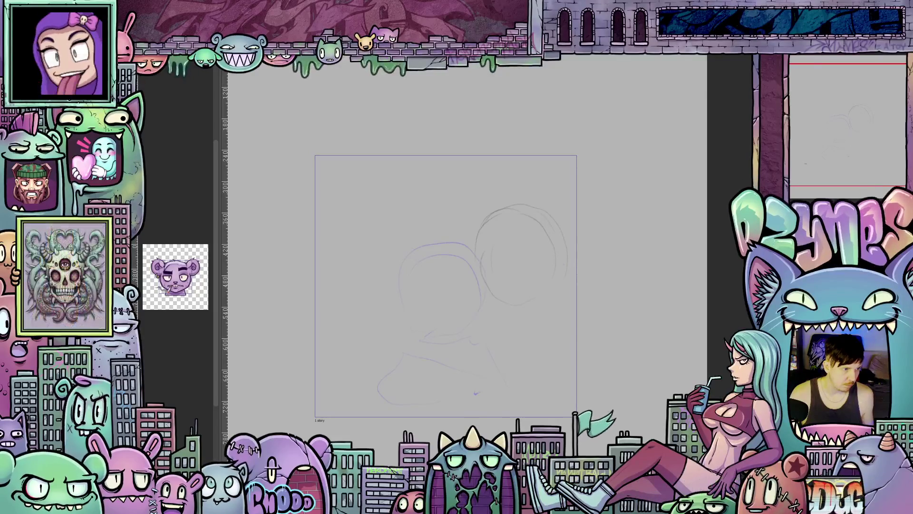
key("ctrl+Left")
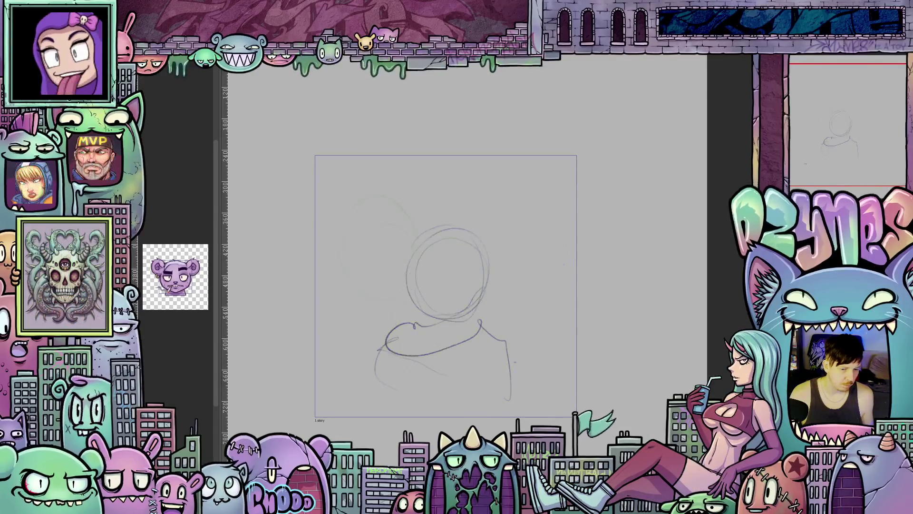
key("ctrl+Right")
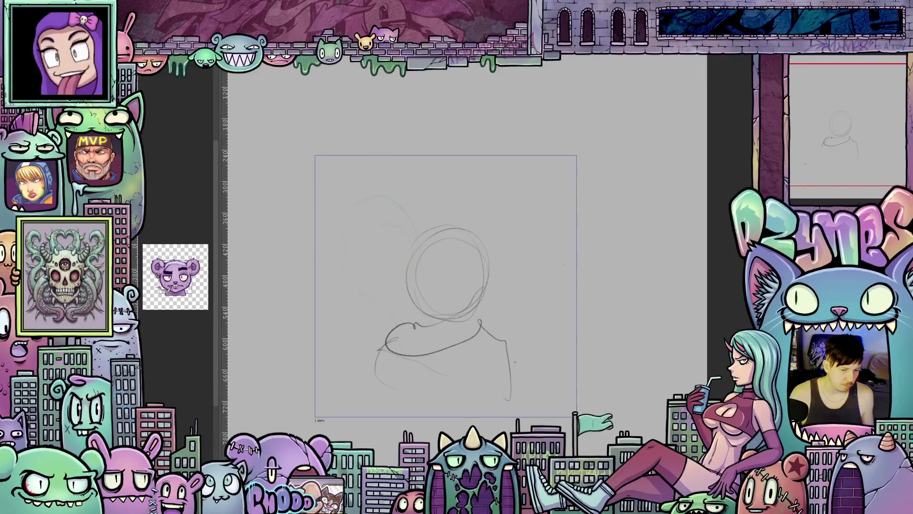
key("ctrl+Left")
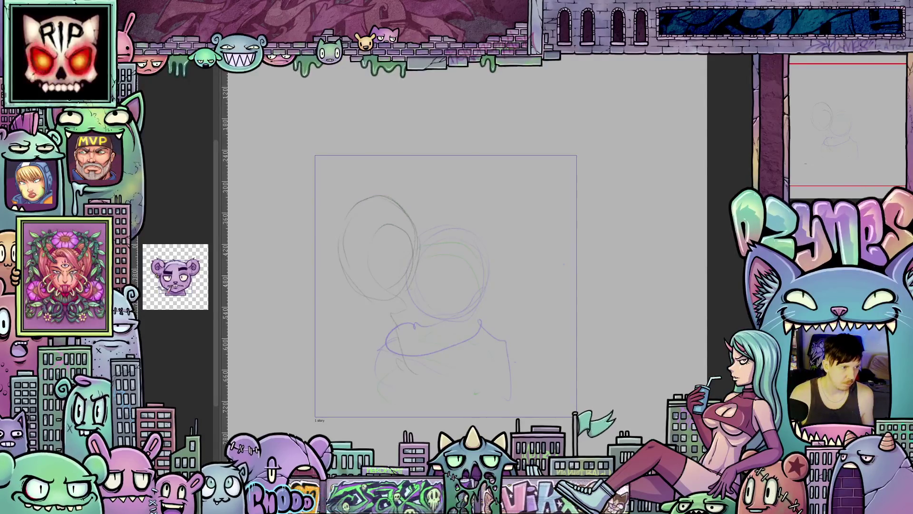
key("ctrl+Right")
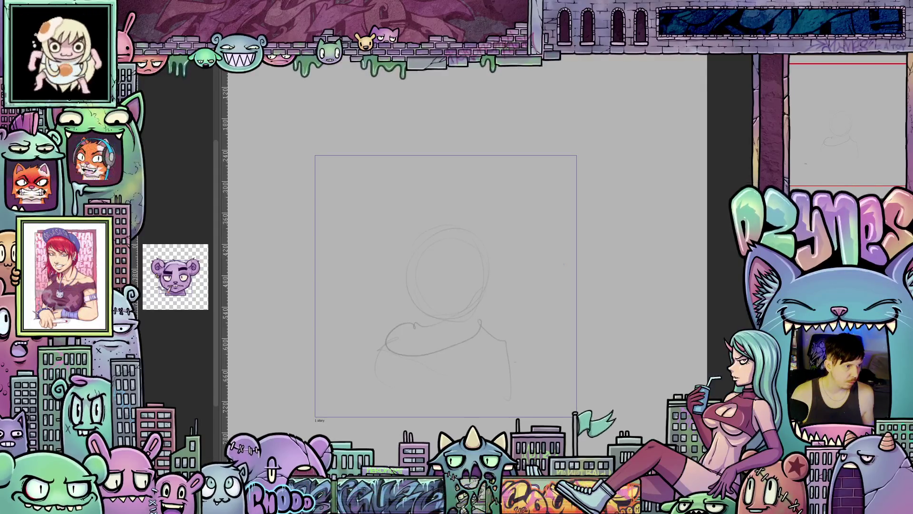
Zoom in on the faint centred head-and-shoulders guide
scroll(446, 234, "up", 1)
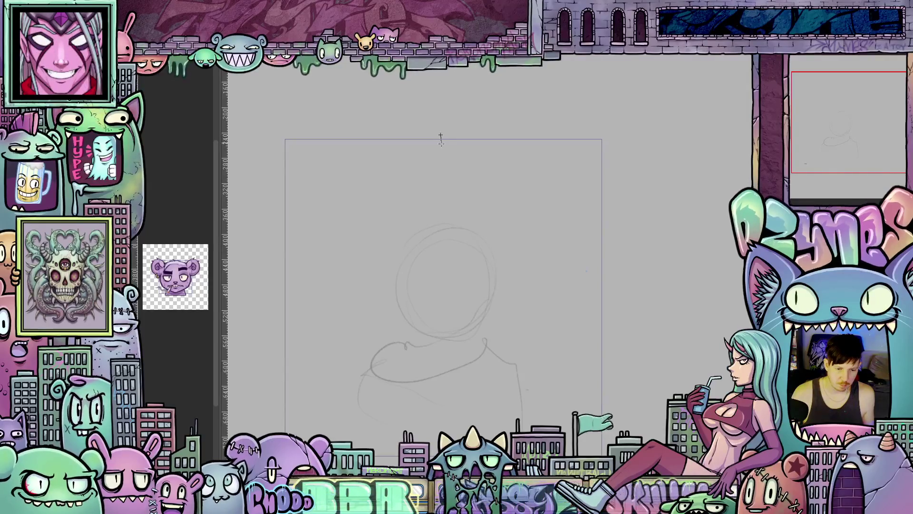
Add a vertical symmetry ruler down the centre of the head and select it
left_click_drag(441, 138, 440, 212)
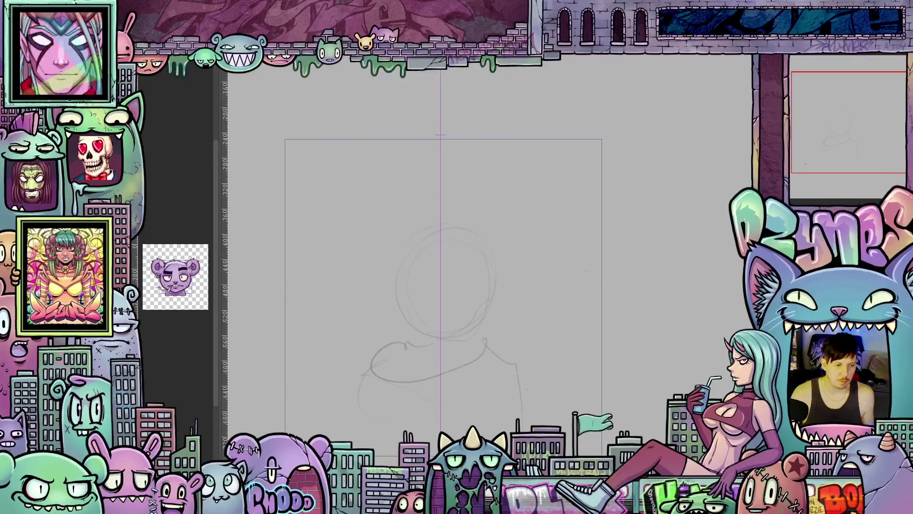
left_click(438, 120)
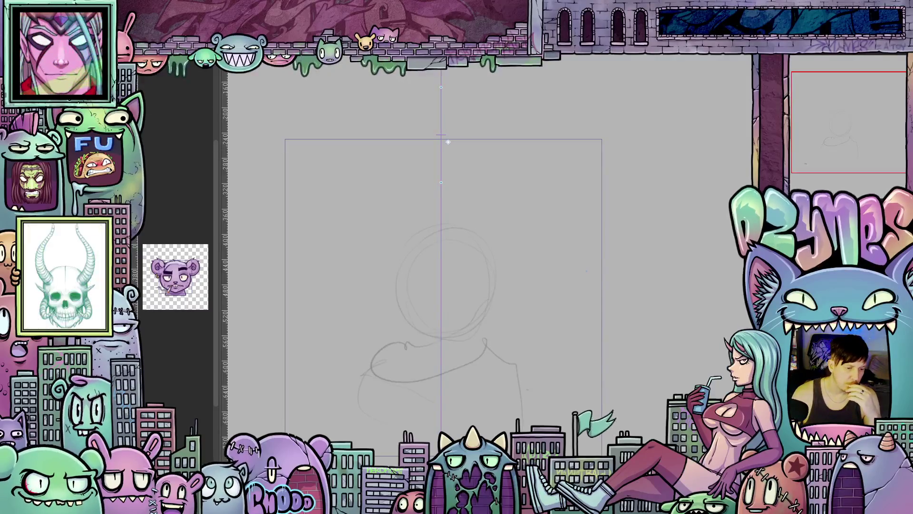
Shift the symmetry line slightly right and stroke the mirrored jaw, V-shaped chin and top head arc
left_click_drag(448, 141, 451, 142)
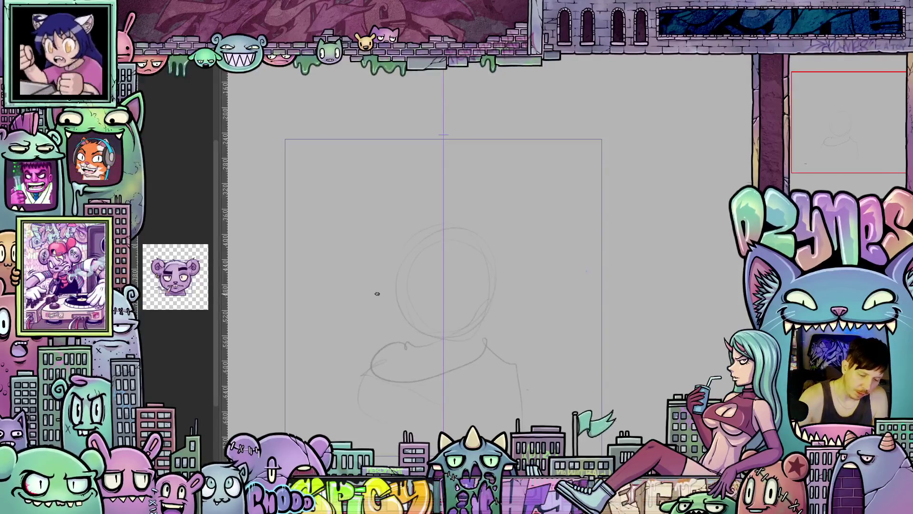
left_click_drag(365, 229, 372, 290)
left_click_drag(368, 257, 388, 324)
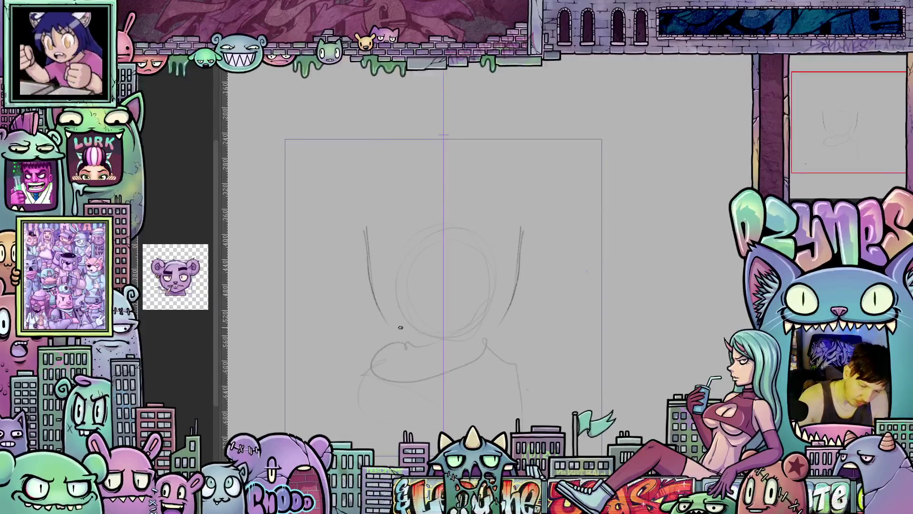
left_click_drag(514, 310, 446, 350)
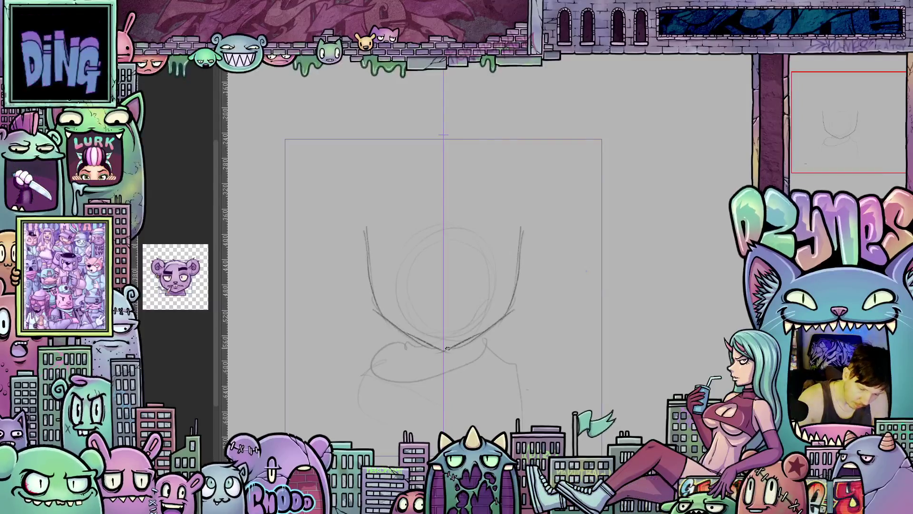
left_click_drag(375, 301, 365, 228)
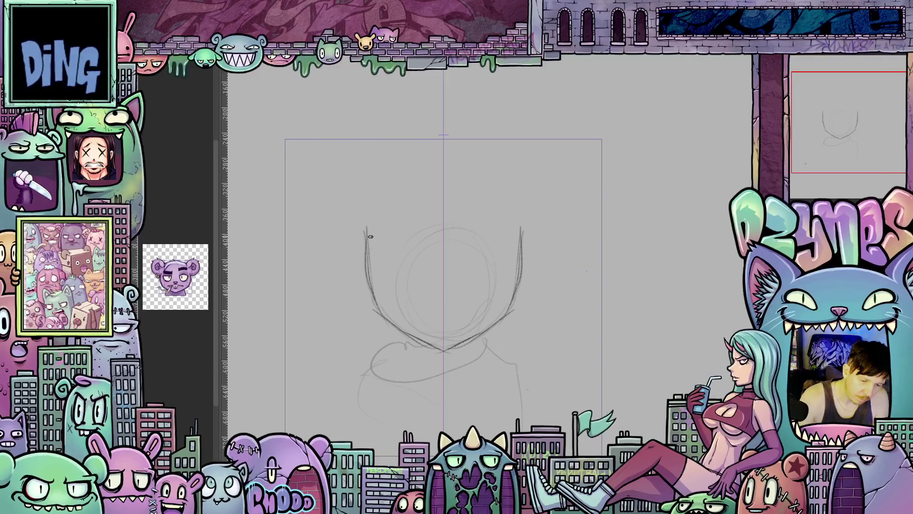
mouse_move(369, 260)
left_mouse_down()
mouse_move(367, 205)
mouse_move(400, 179)
mouse_move(467, 177)
mouse_move(509, 196)
left_mouse_up()
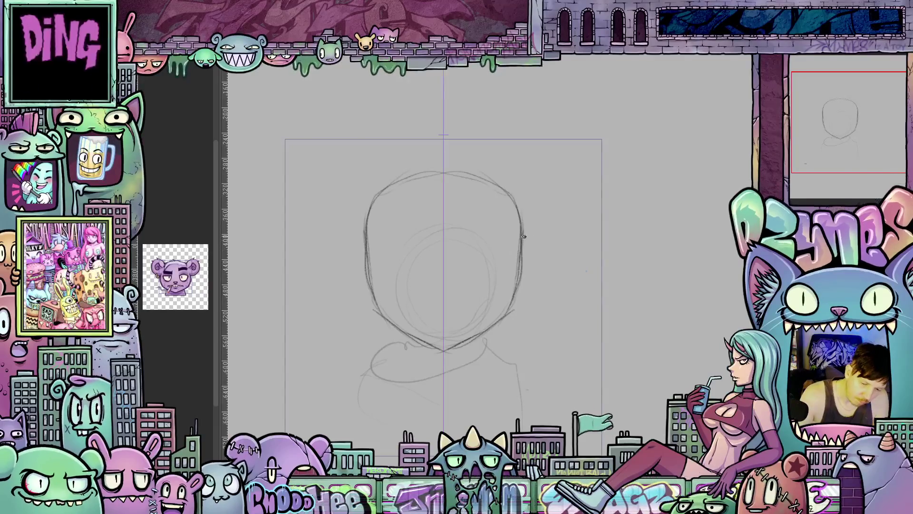
left_click_drag(522, 266, 511, 310)
left_click_drag(520, 250, 516, 273)
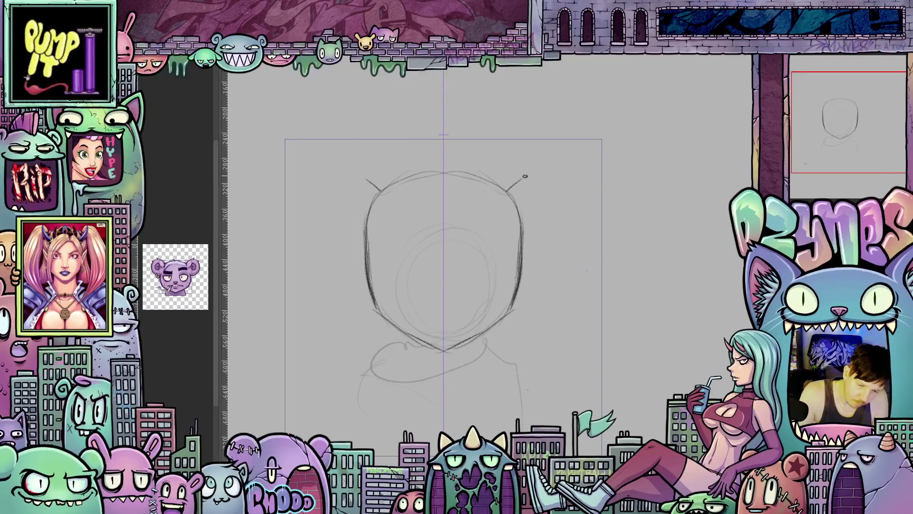
Draw both rounded ears with inner-ear curves and darken the left face contour
left_click_drag(558, 161, 532, 227)
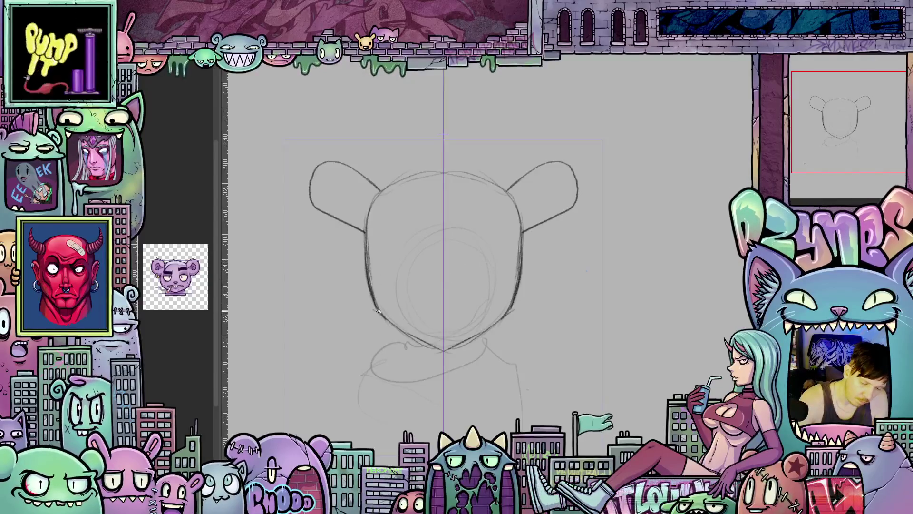
left_click_drag(366, 257, 379, 312)
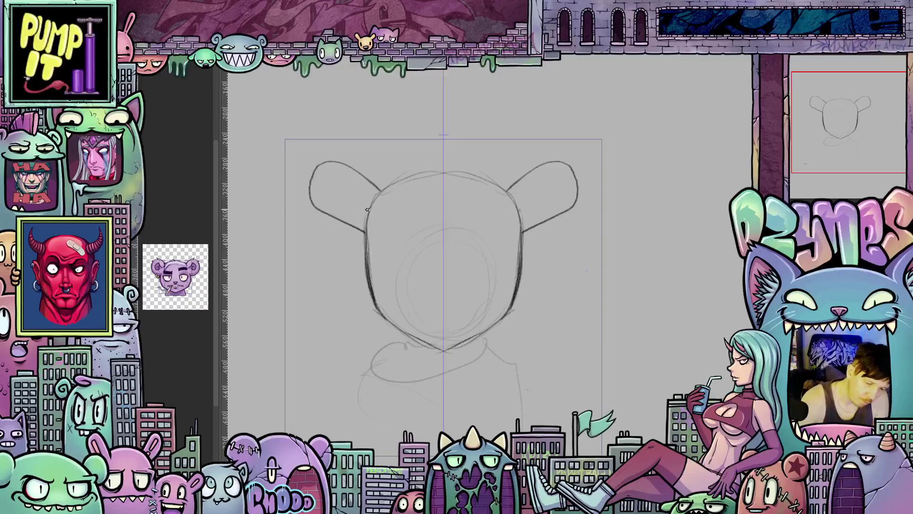
mouse_move(369, 206)
left_mouse_down()
mouse_move(339, 190)
mouse_move(335, 199)
left_mouse_up()
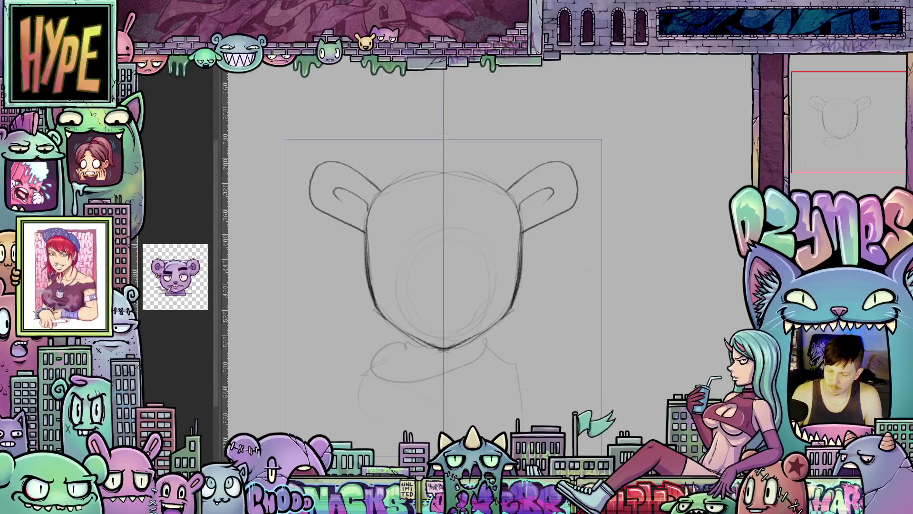
Fade the bold outline, then pencil the left eye dot, smile line and a stroke by the right eye
key("ctrl+z")
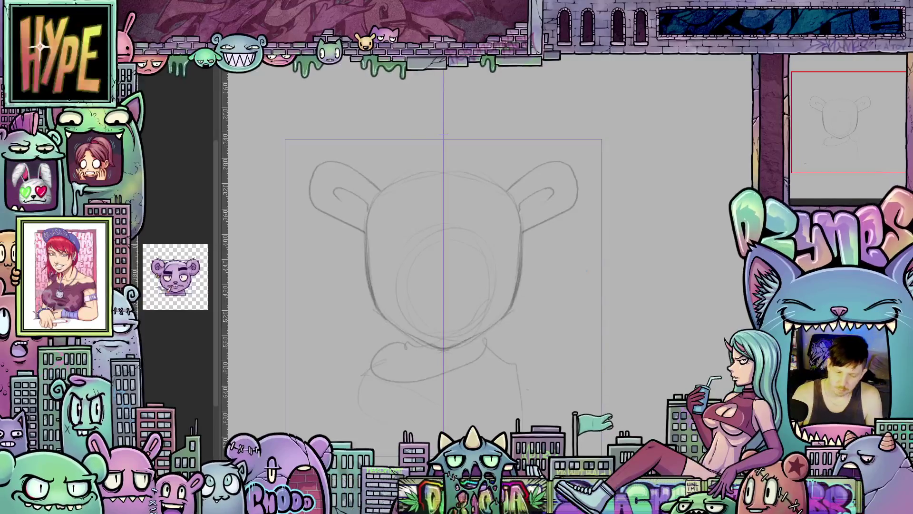
left_click(399, 289)
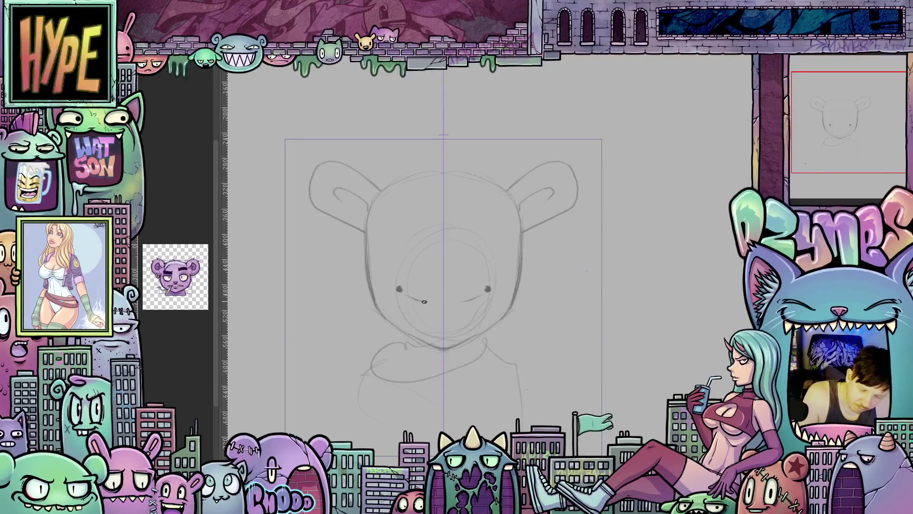
left_click_drag(424, 302, 443, 296)
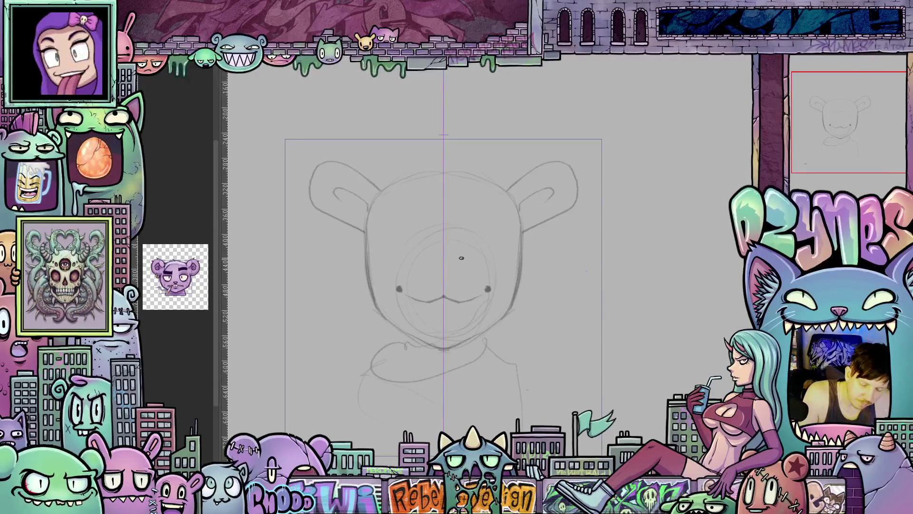
mouse_move(461, 256)
left_mouse_down()
mouse_move(464, 248)
mouse_move(510, 255)
mouse_move(506, 232)
mouse_move(470, 240)
mouse_move(490, 231)
left_mouse_up()
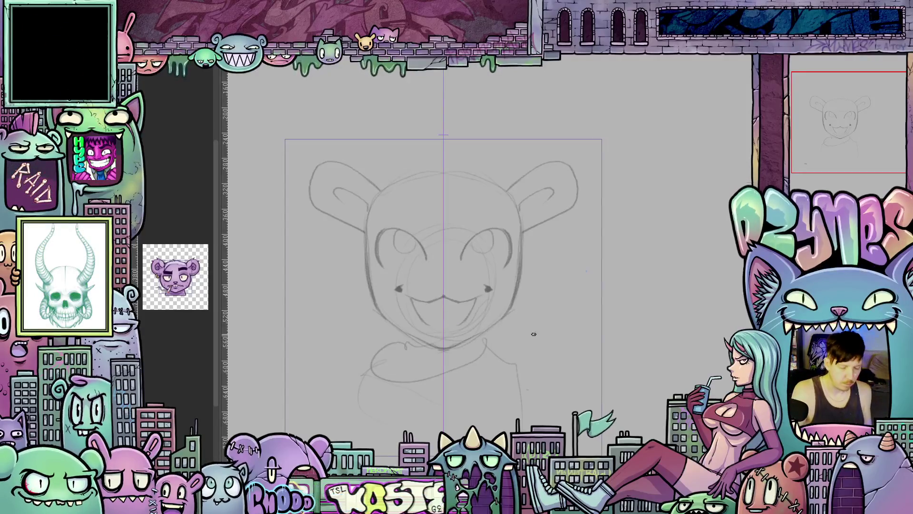
mouse_move(533, 334)
left_mouse_down()
mouse_move(519, 362)
mouse_move(497, 353)
left_mouse_up()
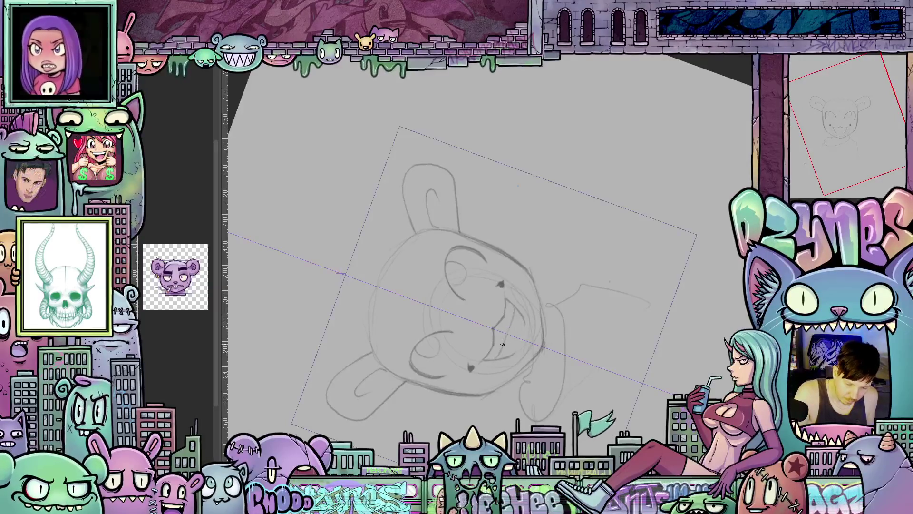
Remove the drawn pupils and add a short fur tuft line near the right ear
key("ctrl+alt+0")
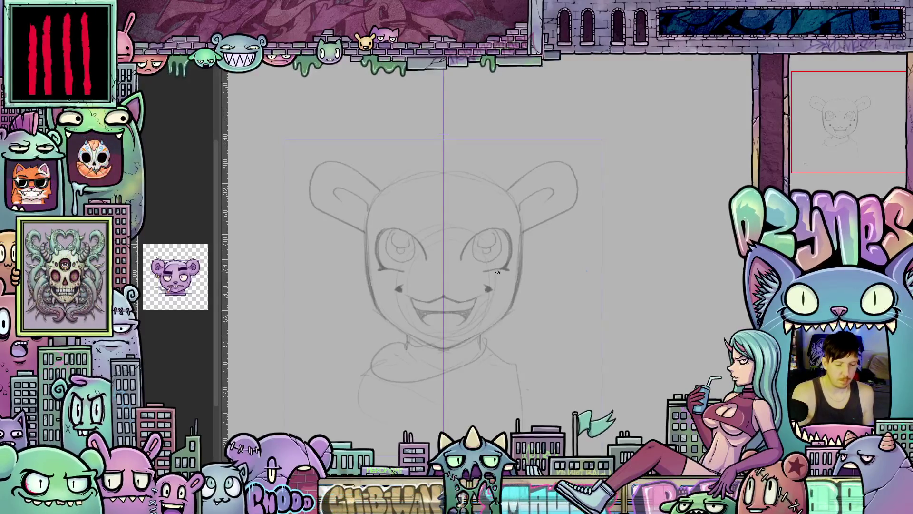
key("ctrl+z")
key("ctrl+z")
key("ctrl+z")
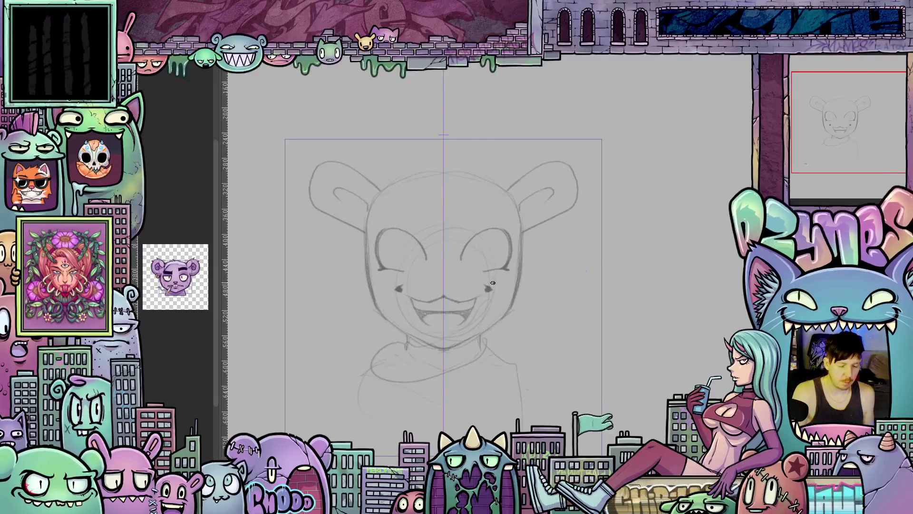
mouse_move(561, 305)
left_mouse_down()
mouse_move(610, 288)
mouse_move(598, 312)
mouse_move(634, 235)
left_mouse_up()
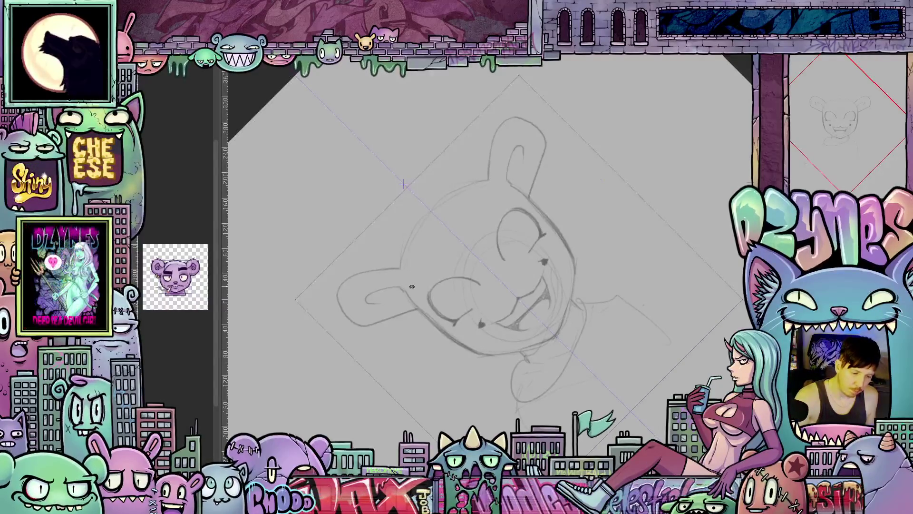
mouse_move(589, 250)
left_mouse_down()
mouse_move(646, 302)
mouse_move(561, 343)
left_mouse_up()
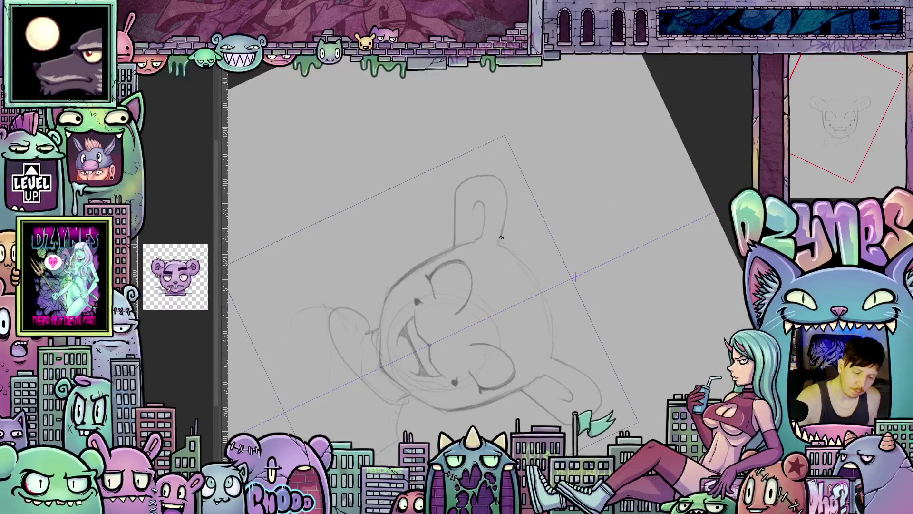
left_click_drag(500, 244, 505, 224)
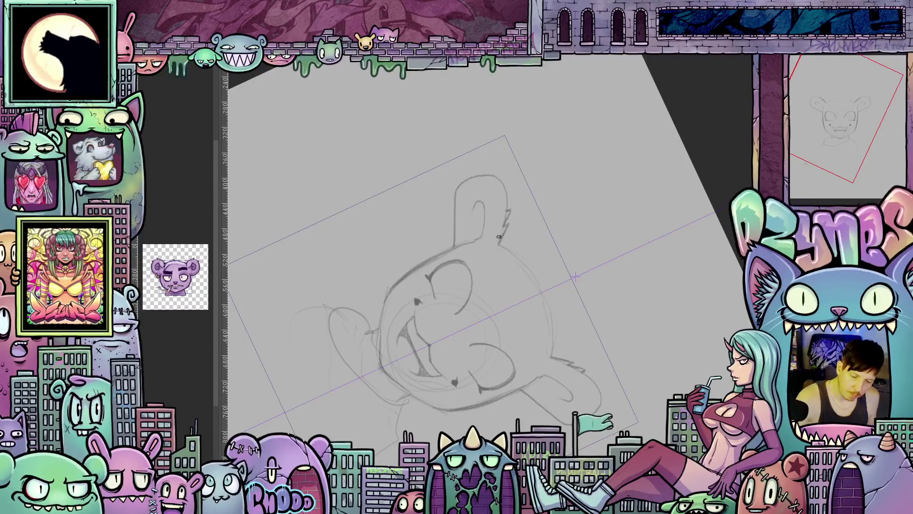
mouse_move(626, 332)
left_mouse_down()
mouse_move(654, 224)
mouse_move(656, 247)
mouse_move(642, 267)
mouse_move(601, 240)
left_mouse_up()
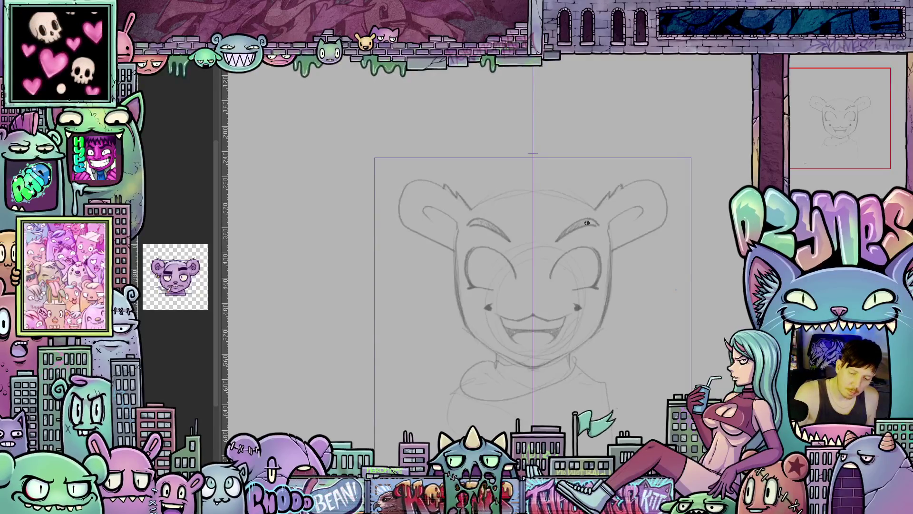
Darken the left cheek line of the bear face on a 45°-rotated canvas
left_click_drag(625, 313, 634, 255)
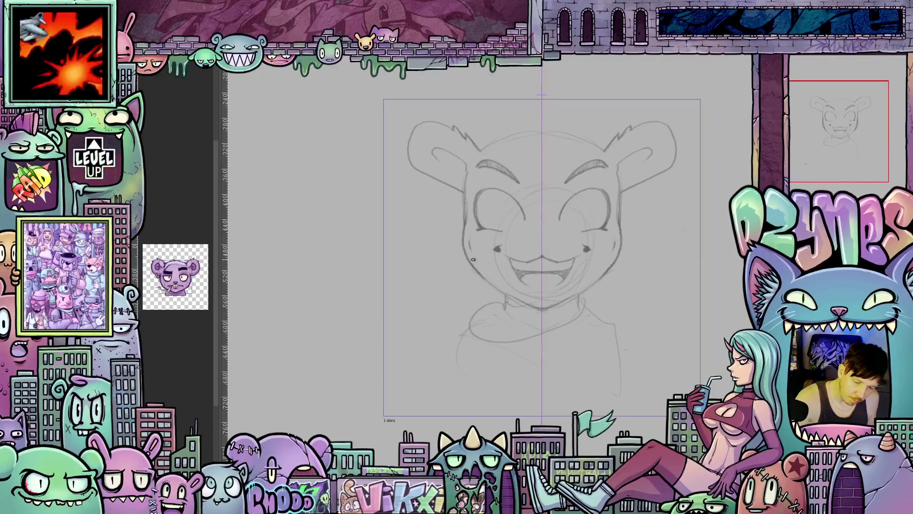
key("ctrl+alt+Right")
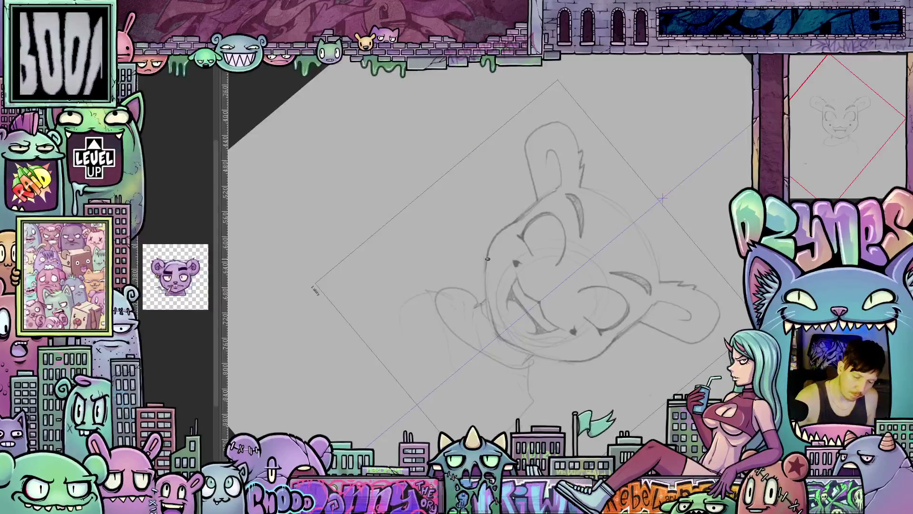
mouse_move(490, 245)
left_mouse_down()
mouse_move(486, 300)
mouse_move(506, 341)
left_mouse_up()
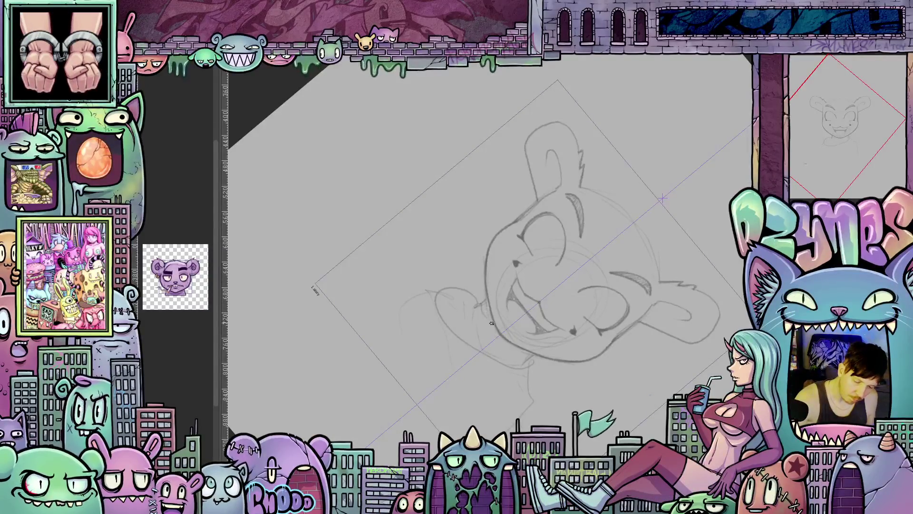
Draw a small rounded nose curve at the centre of the bear face, then straighten the view
mouse_move(492, 323)
left_mouse_down()
mouse_move(557, 304)
mouse_move(582, 328)
left_mouse_up()
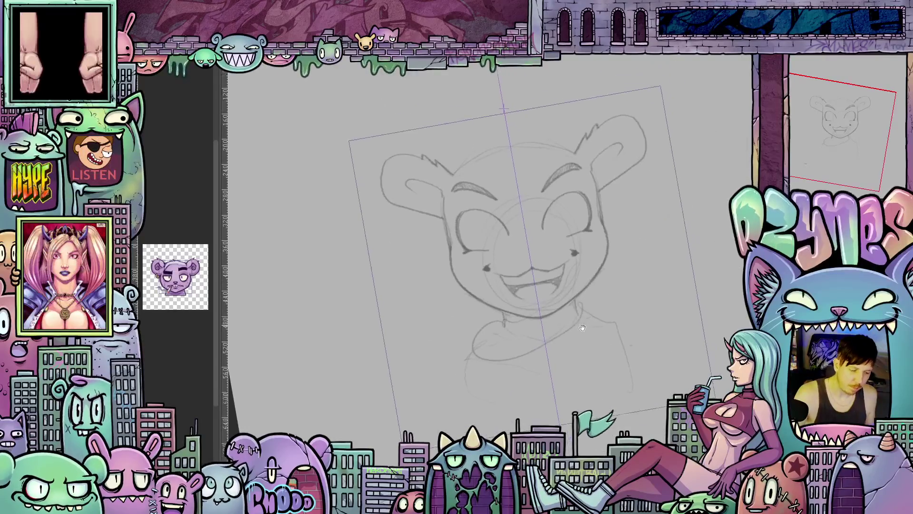
scroll(582, 328, "up", 3)
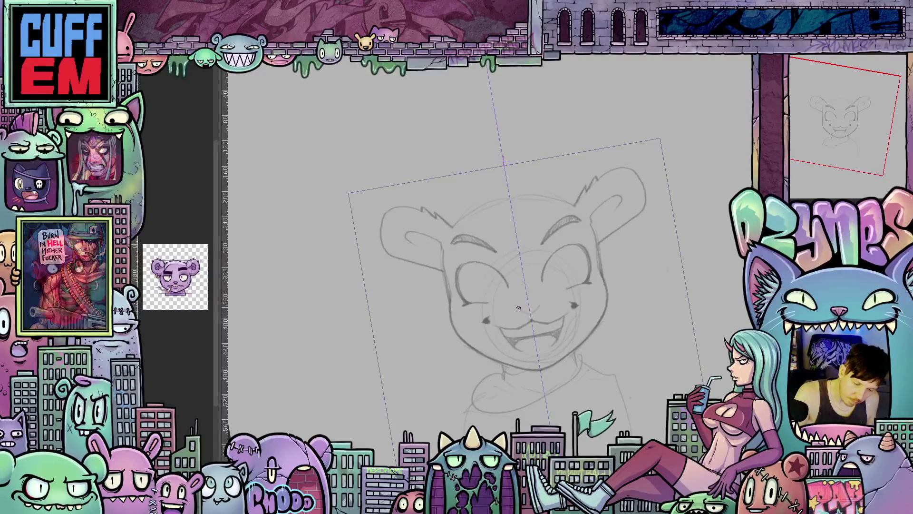
left_click_drag(522, 305, 537, 301)
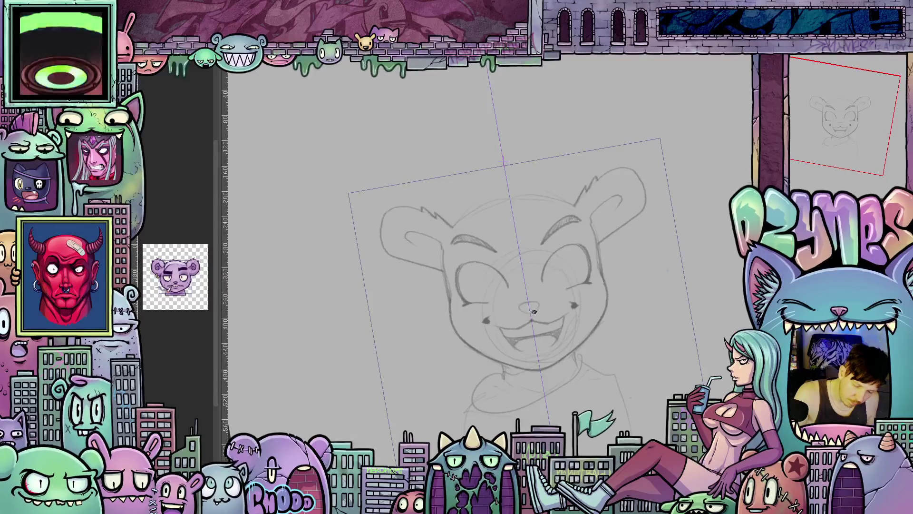
left_click_drag(649, 319, 634, 363)
scroll(634, 363, "down", 2)
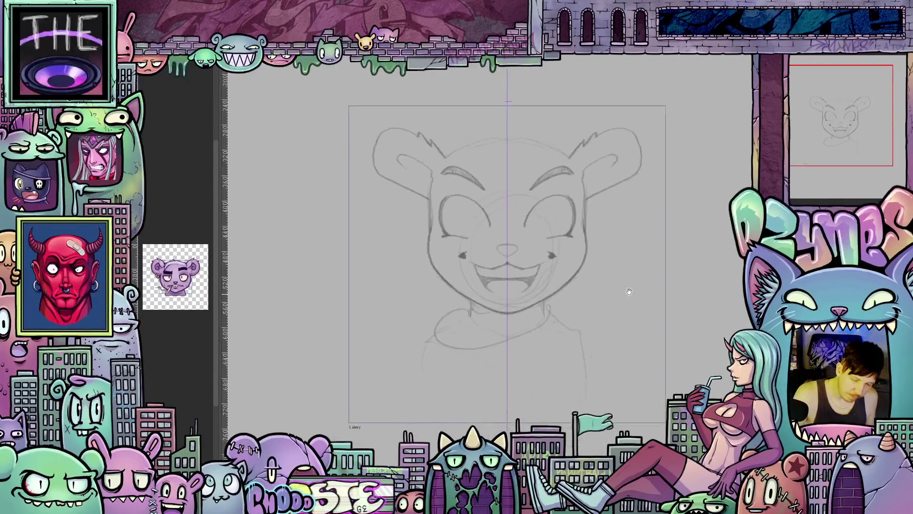
scroll(630, 294, "up", 3)
scroll(643, 333, "down", 1)
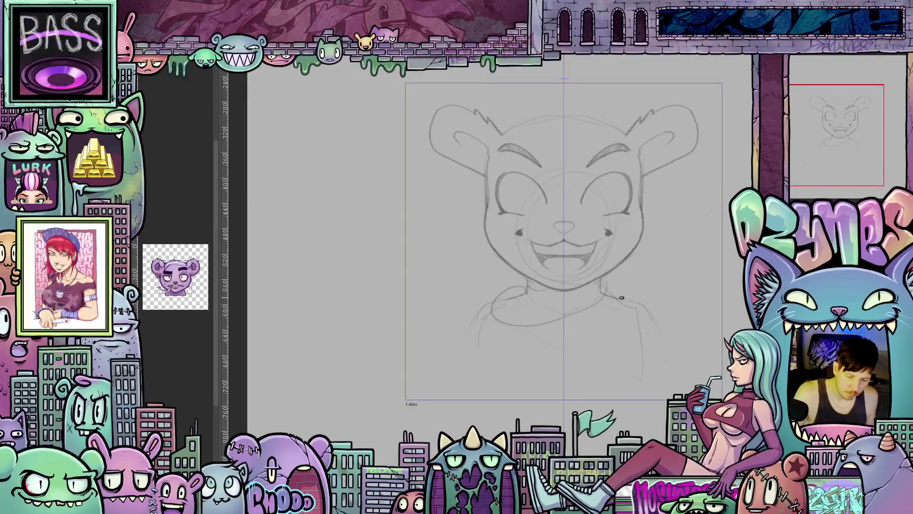
mouse_move(621, 297)
left_mouse_down()
mouse_move(672, 311)
mouse_move(671, 330)
left_mouse_up()
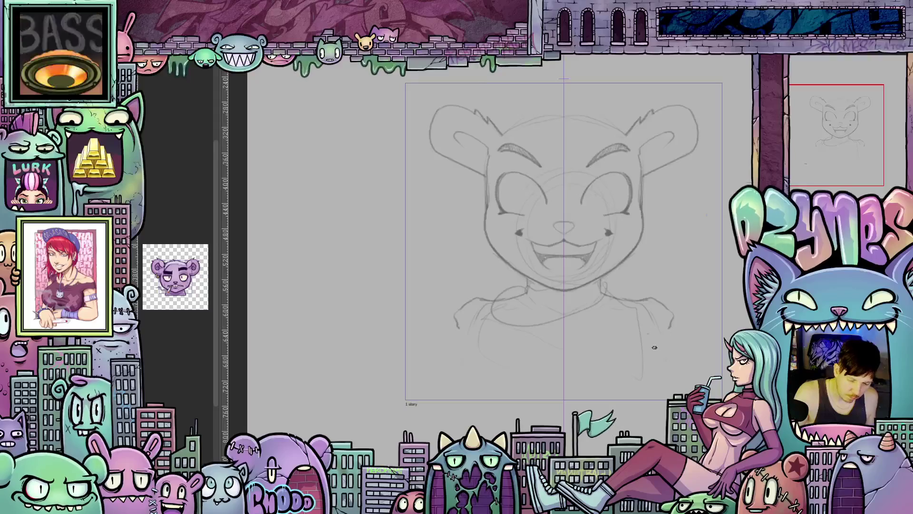
left_click_drag(653, 359, 604, 364)
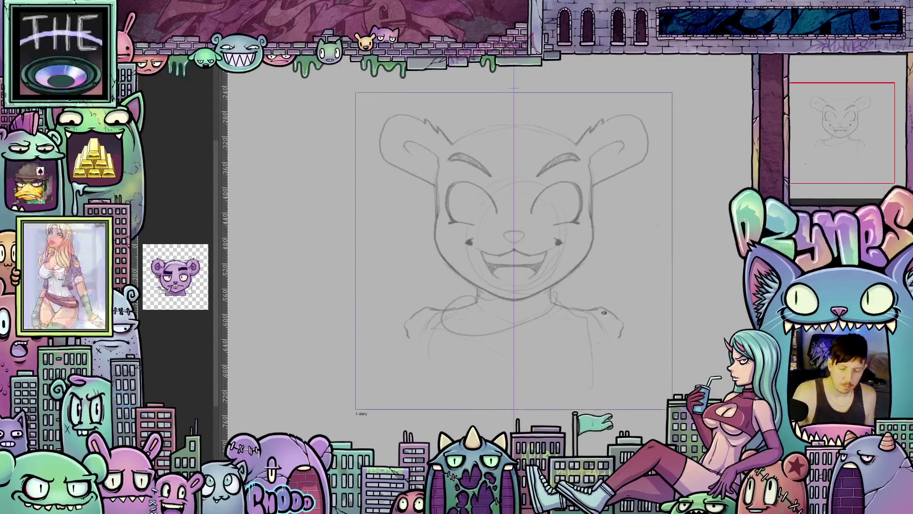
left_click_drag(621, 304, 599, 324)
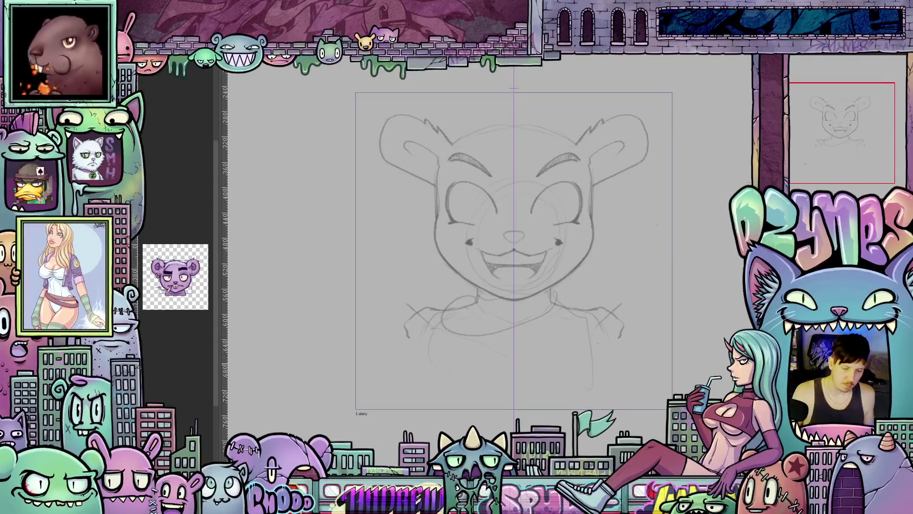
left_click_drag(420, 327, 406, 337)
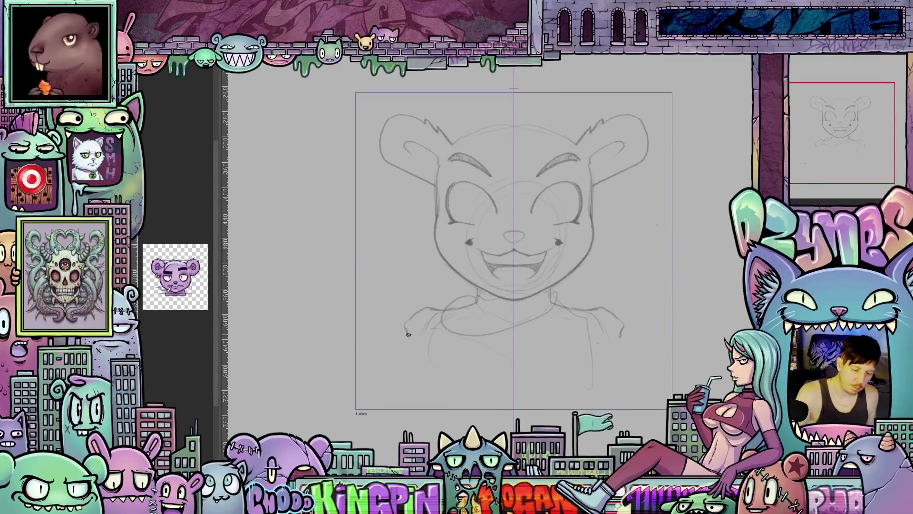
key("ctrl+z")
key("ctrl+z")
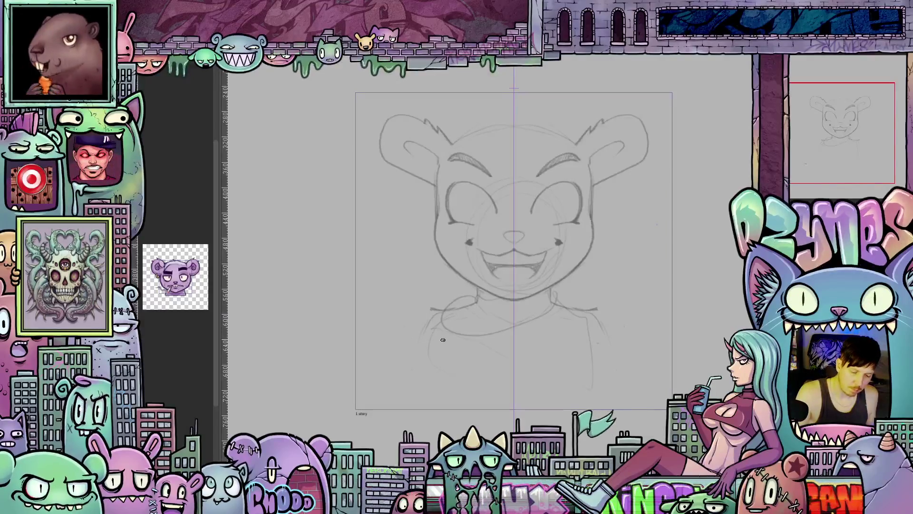
left_click_drag(709, 360, 703, 377)
key("Escape")
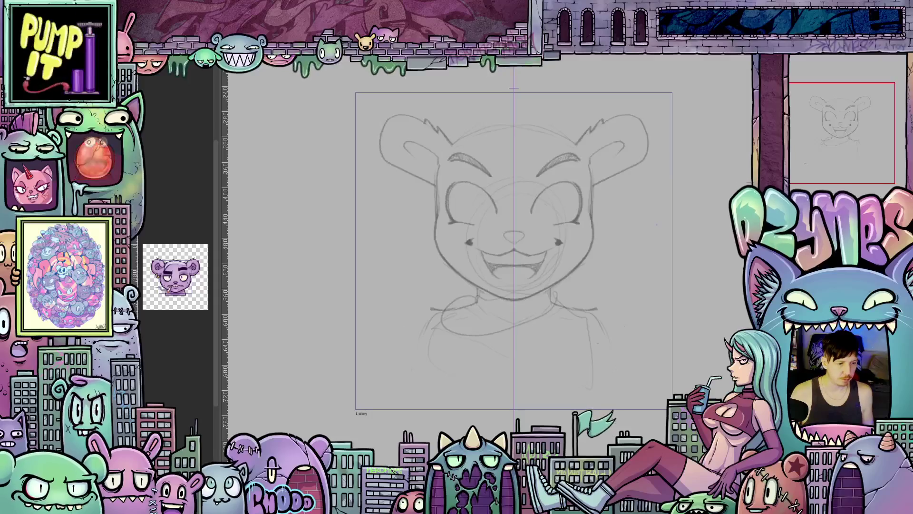
Nudge the bear sketch down, then slightly back up, and tilt the canvas about 45°
key("shift+Down")
key("shift+Down")
key("shift+Down")
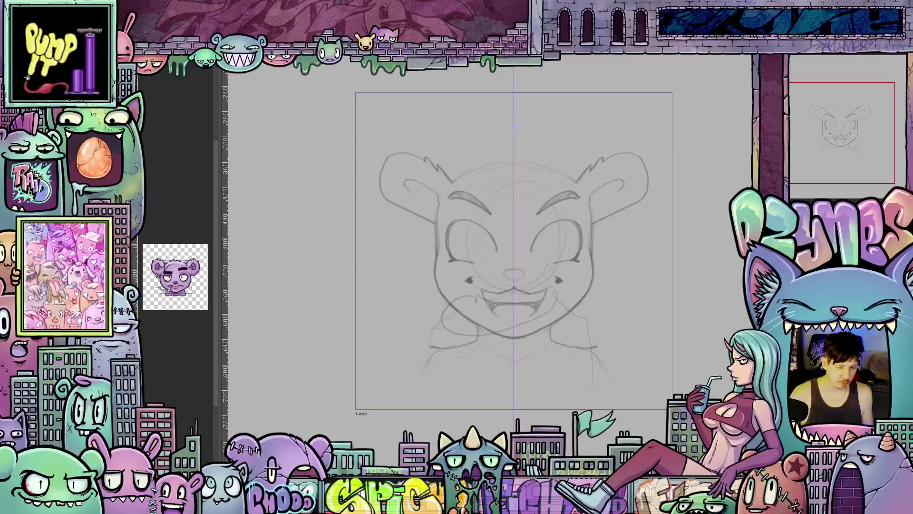
key("shift+Up")
key("shift+Up")
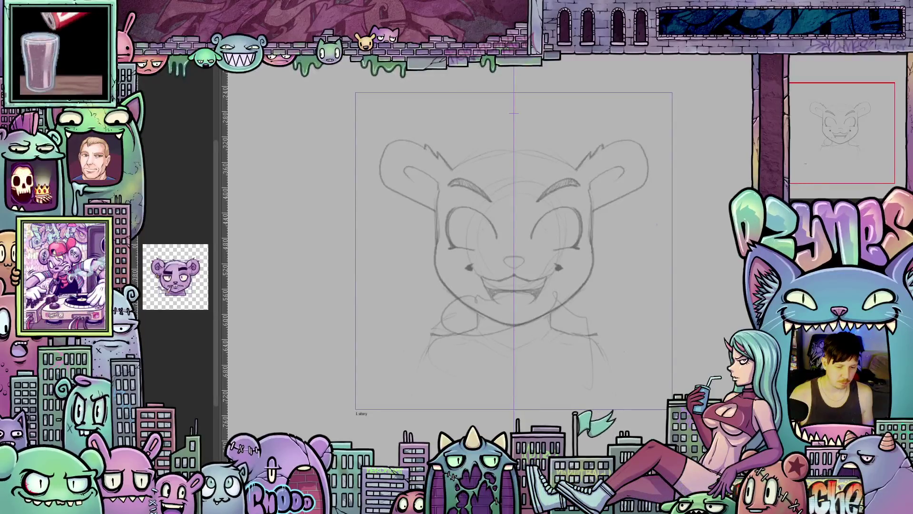
key("shift+Up")
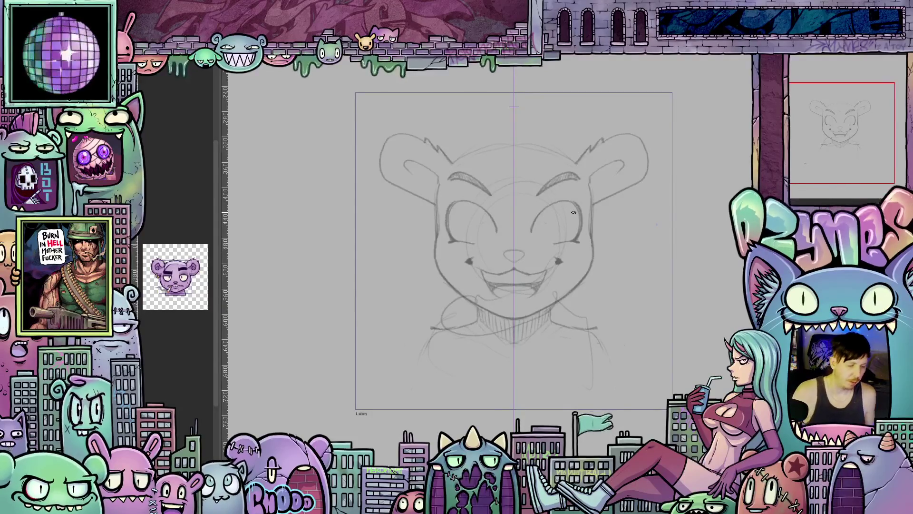
mouse_move(636, 301)
left_mouse_down()
mouse_move(634, 273)
mouse_move(594, 345)
mouse_move(571, 365)
left_mouse_up()
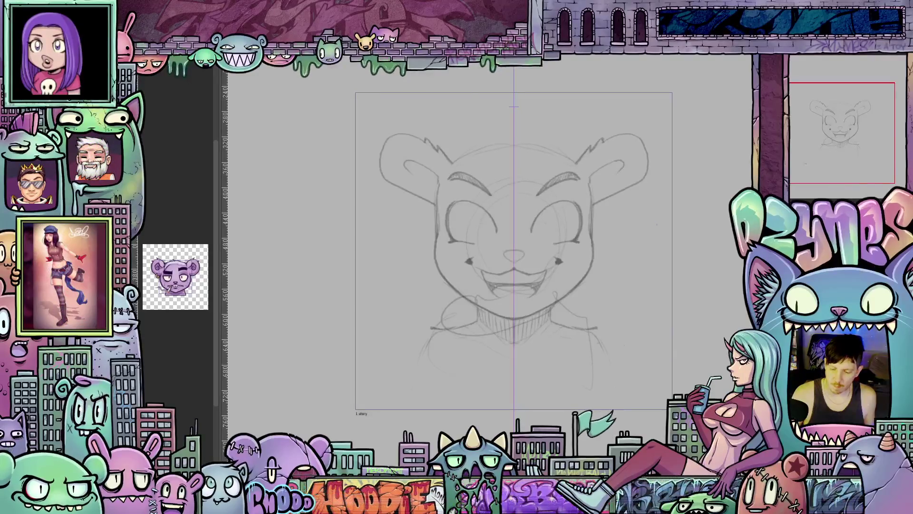
left_click_drag(629, 395, 429, 256)
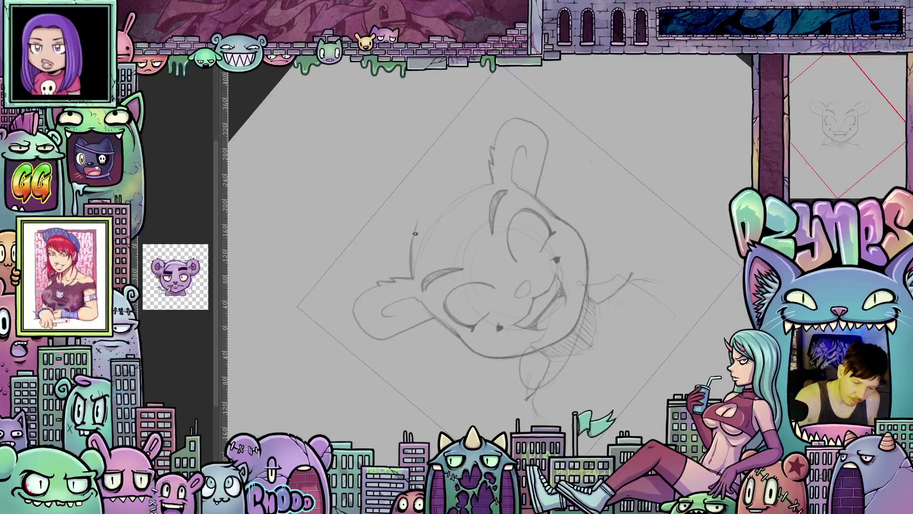
Draw a spiky hair tuft on the bear's head, refit the page, and begin the mirrored fists
left_click_drag(431, 216, 444, 155)
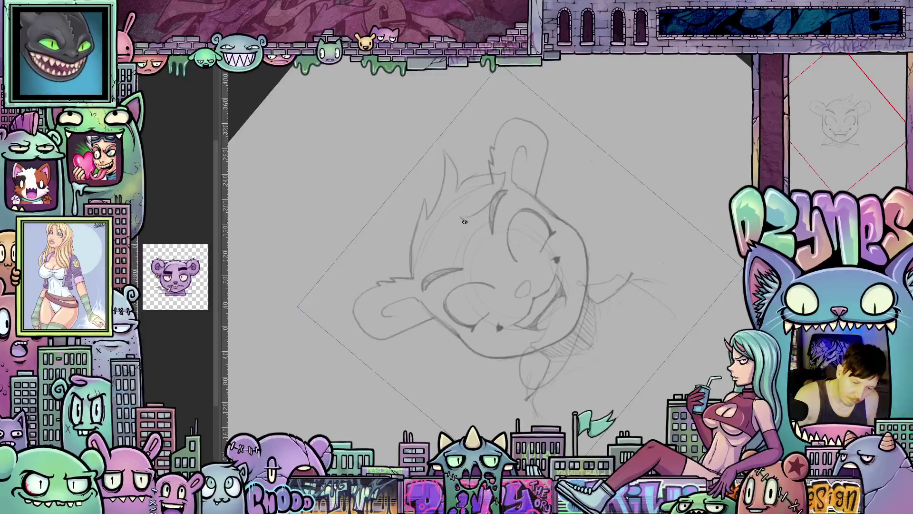
key("ctrl+0")
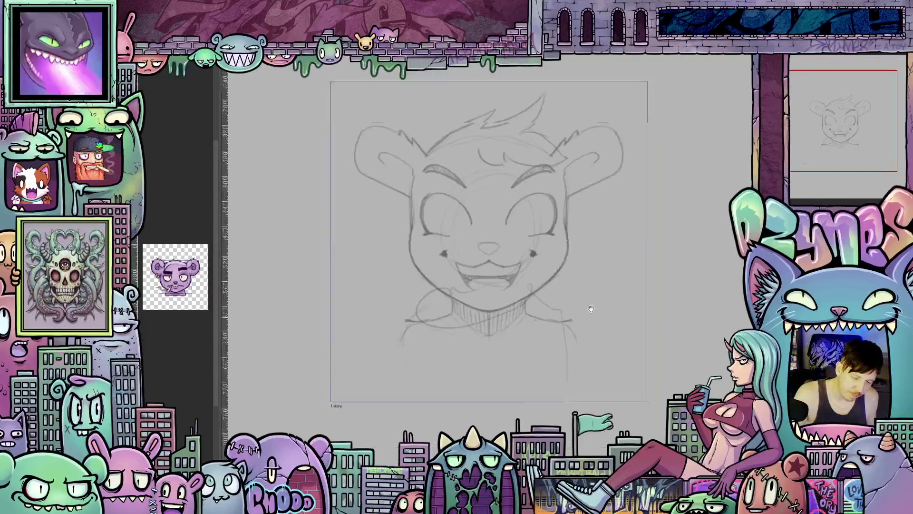
mouse_move(591, 309)
left_mouse_down()
mouse_move(608, 302)
mouse_move(593, 310)
left_mouse_up()
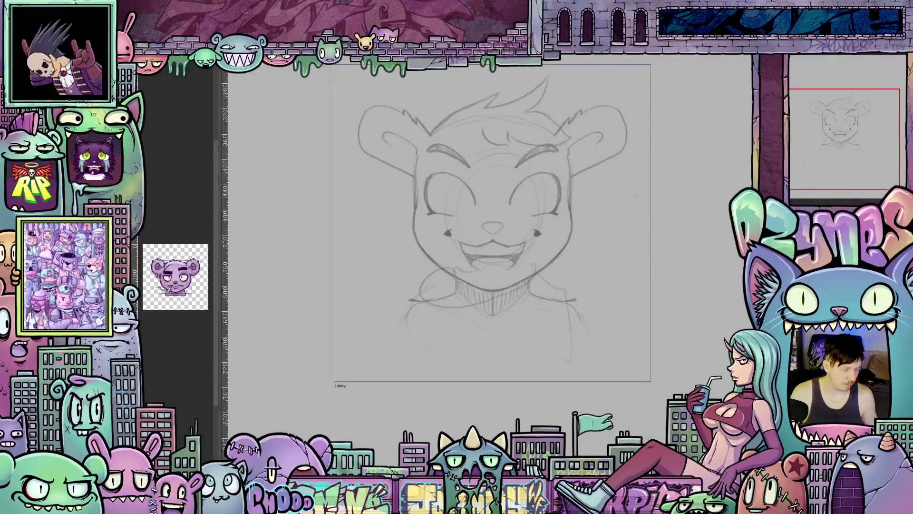
left_click_drag(559, 347, 635, 349)
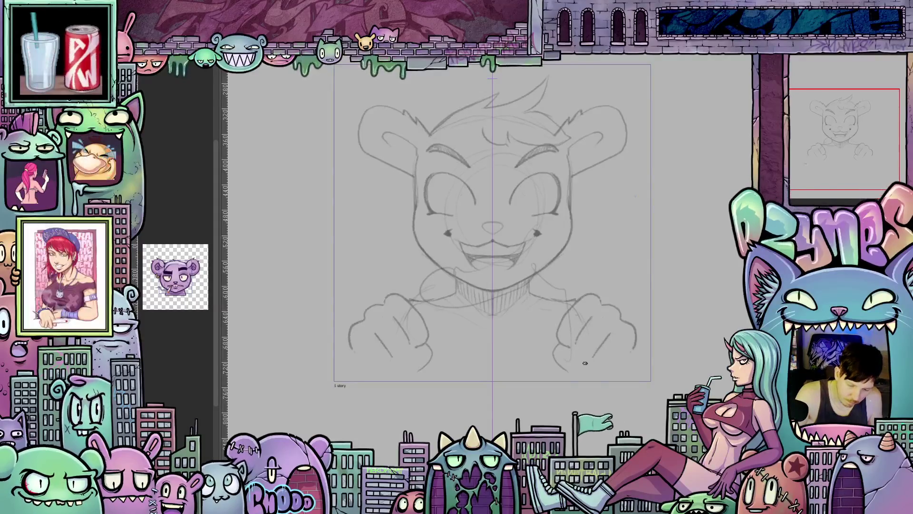
Refine the knuckles on both mirrored fists and fade the sketch into blue construction lines
left_click_drag(576, 350, 625, 352)
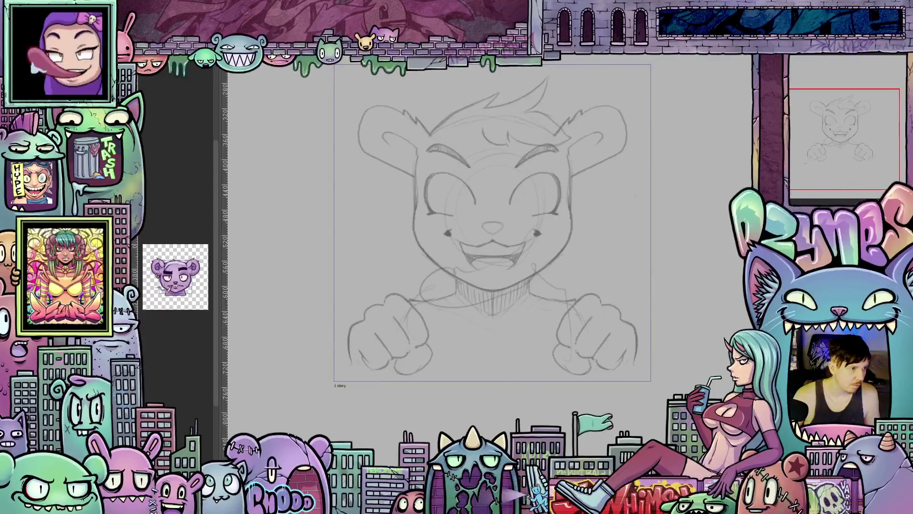
left_click_drag(492, 79, 493, 439)
key("ctrl+z")
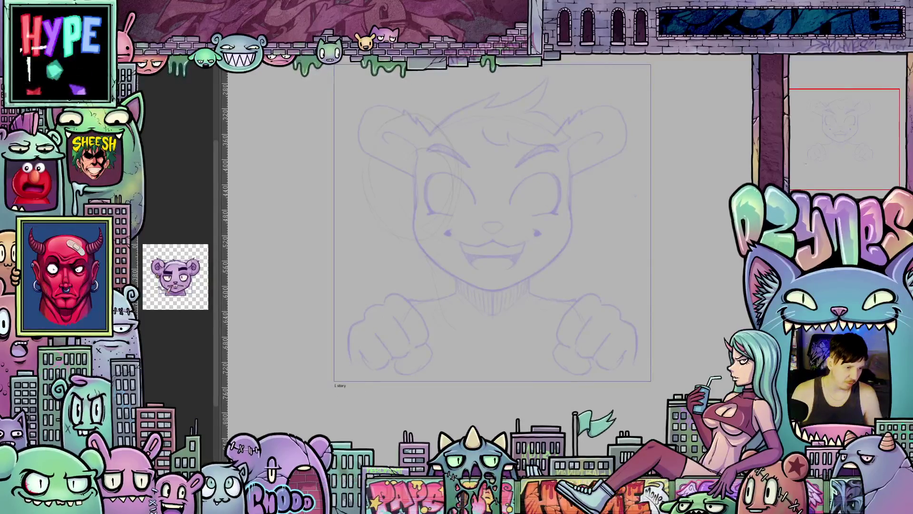
scroll(553, 301, "down", 1)
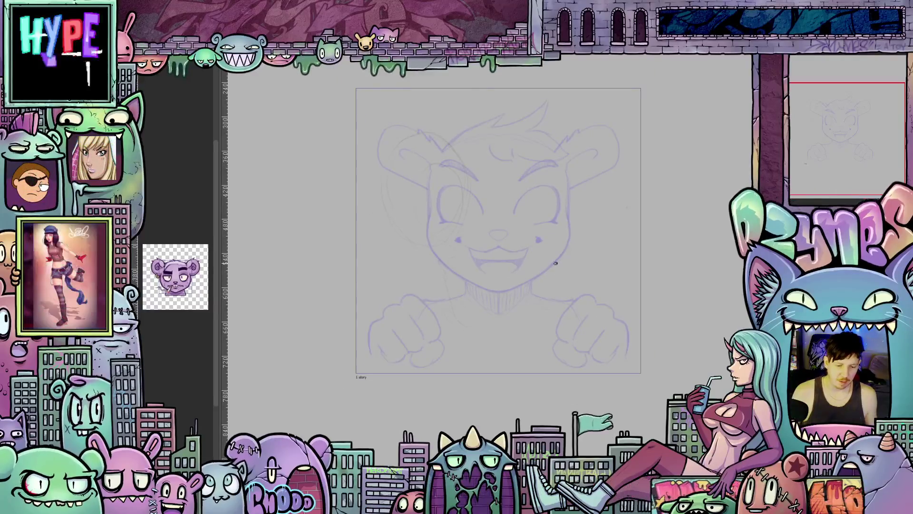
scroll(555, 285, "up", 1)
scroll(467, 314, "up", 1)
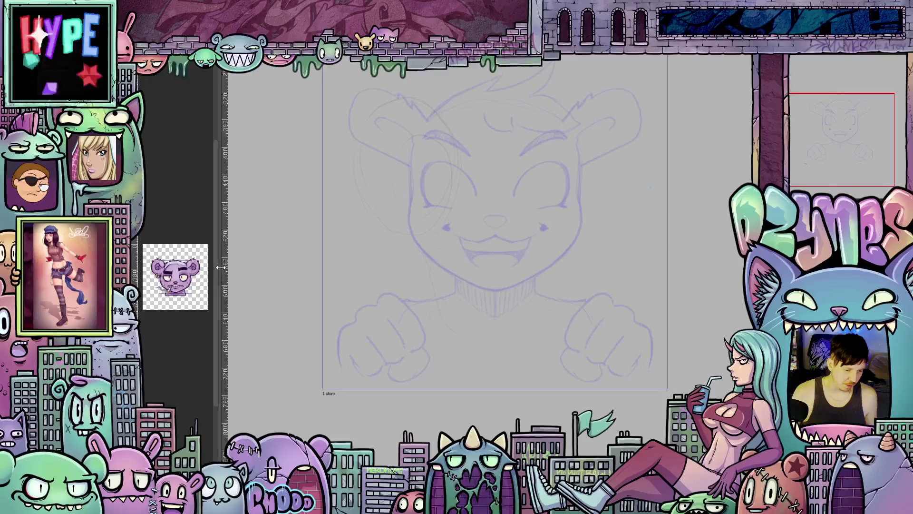
Widen the Sub View reference picture of the purple bear and zoom in on the bear's face
mouse_move(217, 273)
left_mouse_down()
mouse_move(418, 271)
mouse_move(245, 299)
left_mouse_up()
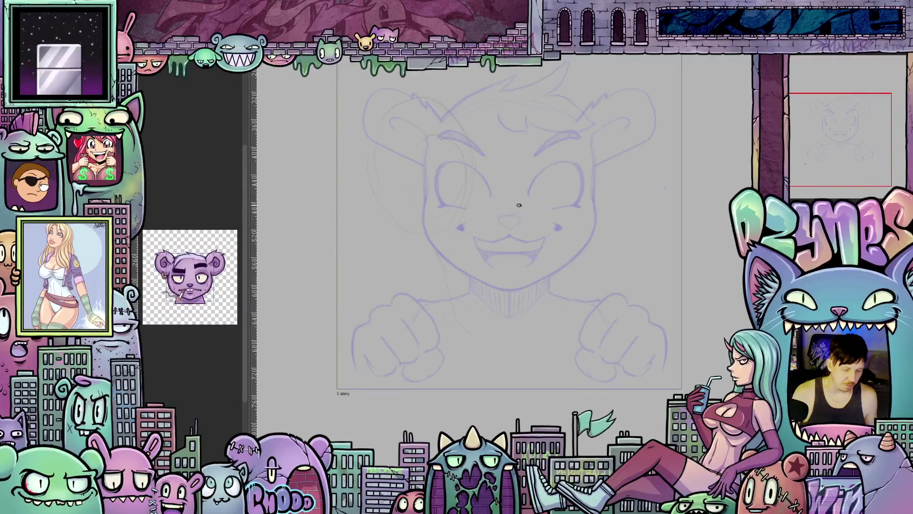
left_click_drag(444, 206, 419, 309)
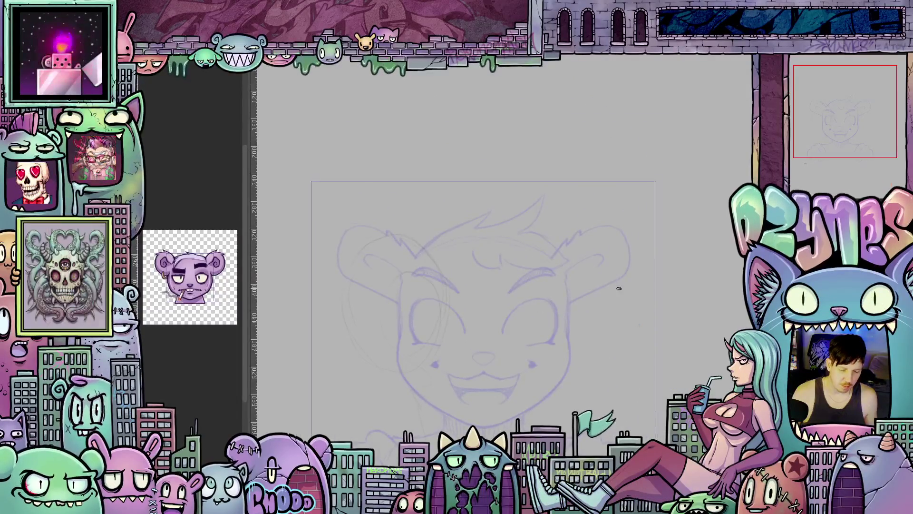
Draw a closed rounded rhombus as the inner ear inside the bear's right ear
scroll(618, 289, "up", 2)
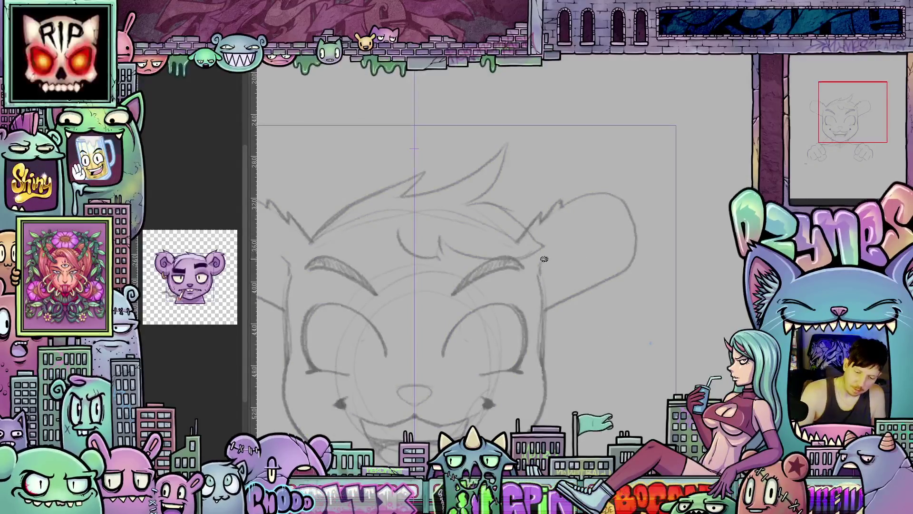
mouse_move(544, 259)
left_mouse_down()
mouse_move(590, 228)
mouse_move(600, 240)
mouse_move(561, 263)
left_mouse_up()
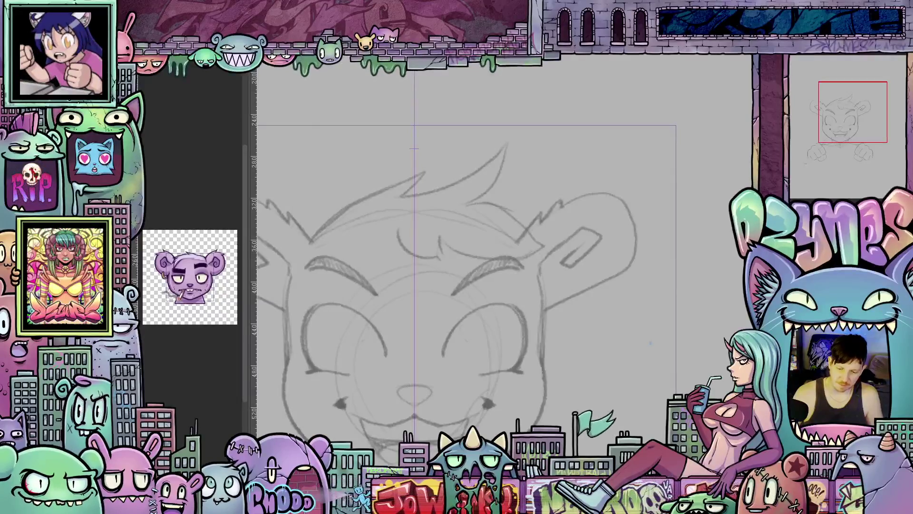
scroll(577, 294, "down", 4)
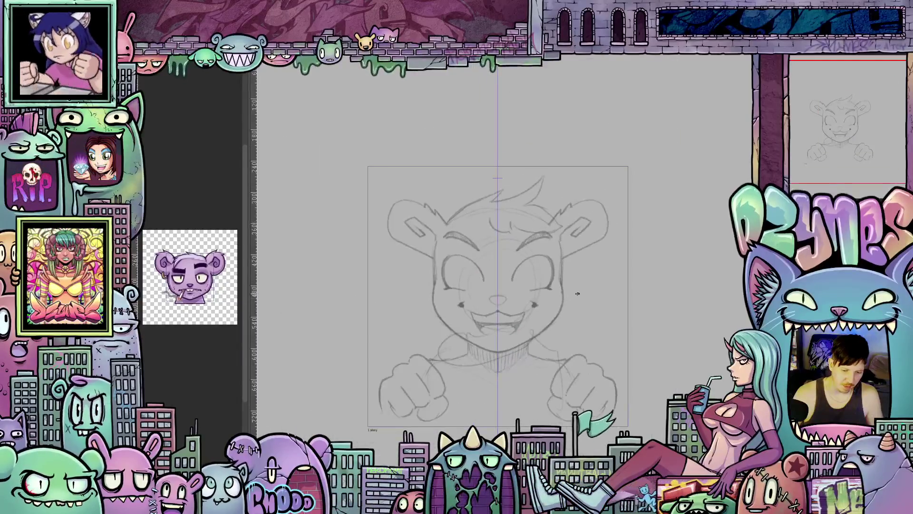
Switch the bear sketch lines to a blue-purple tint and recentre the view on it
scroll(577, 294, "up", 3)
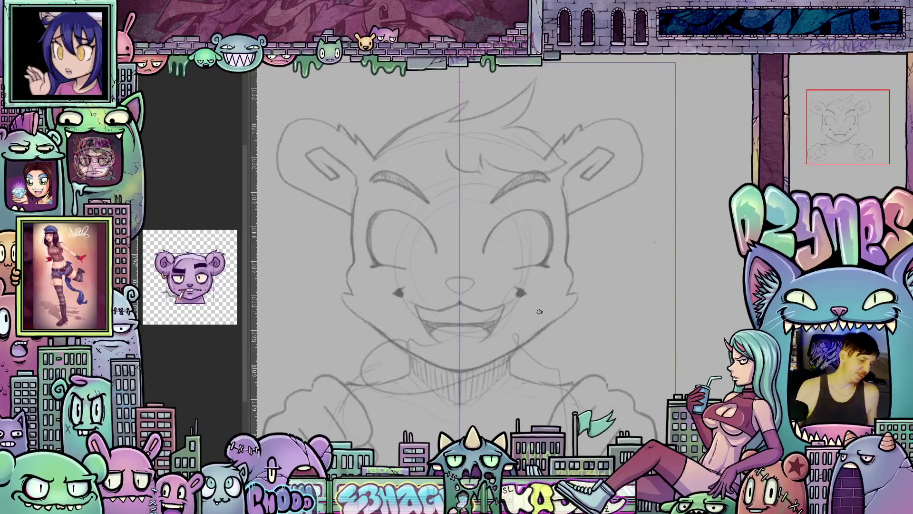
scroll(563, 337, "down", 2)
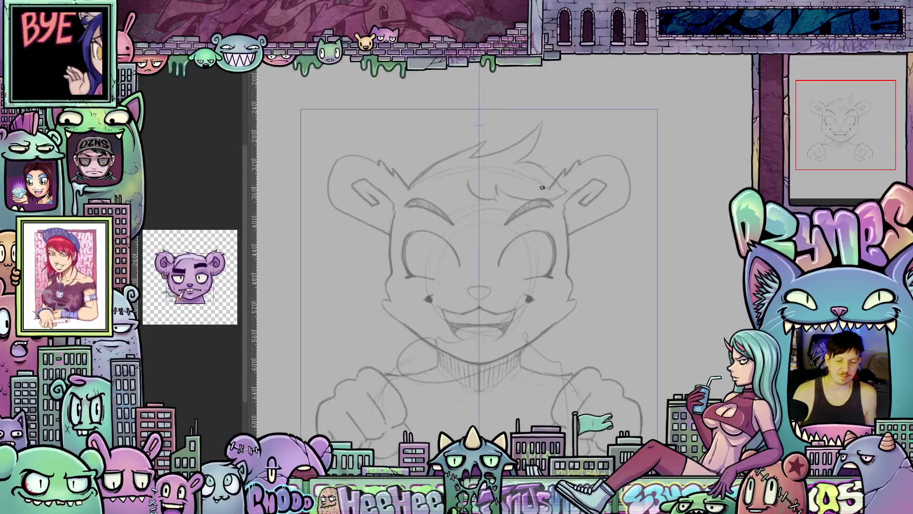
left_click_drag(610, 343, 632, 330)
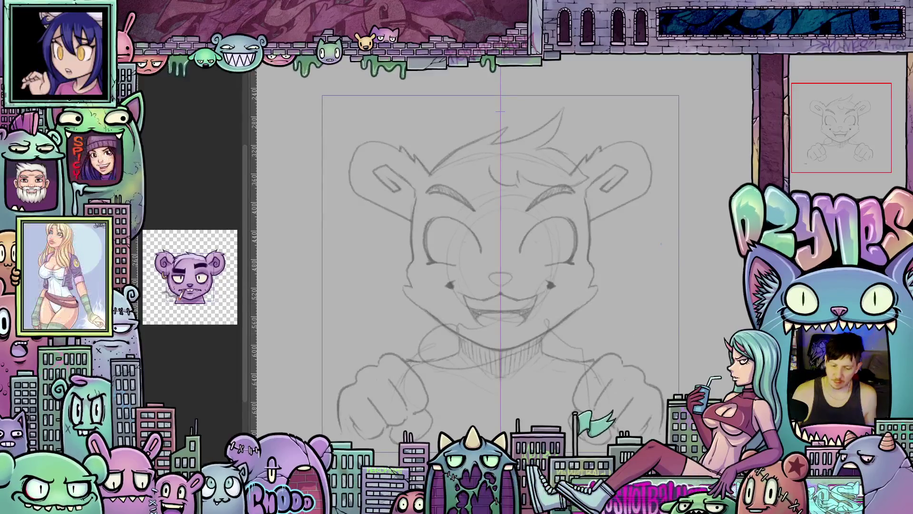
scroll(410, 276, "up", 1)
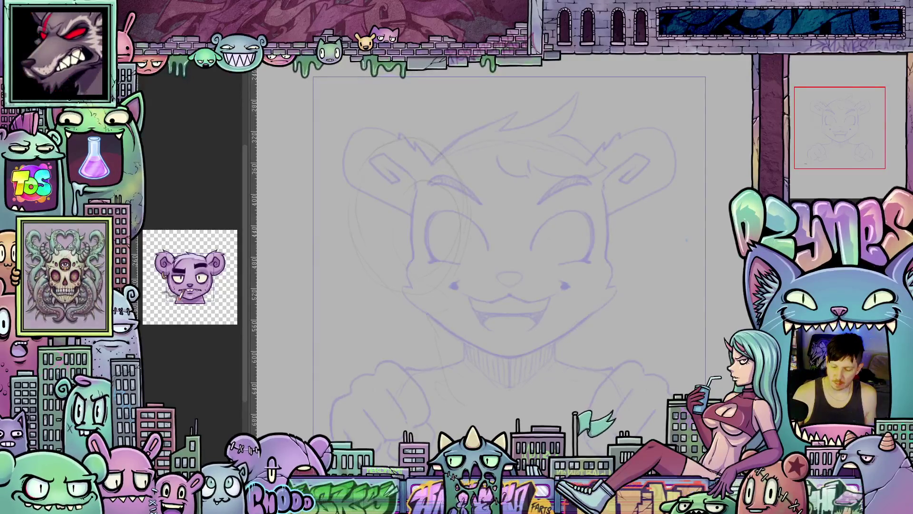
Return the sketch lines to grey, tint the construction lines blue, and briefly show the centre guide
key("ctrl+z")
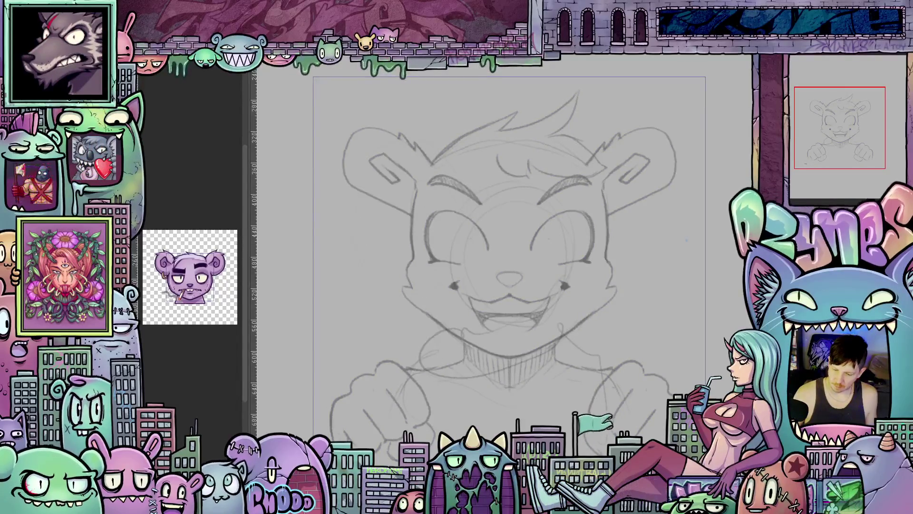
key("ctrl+y")
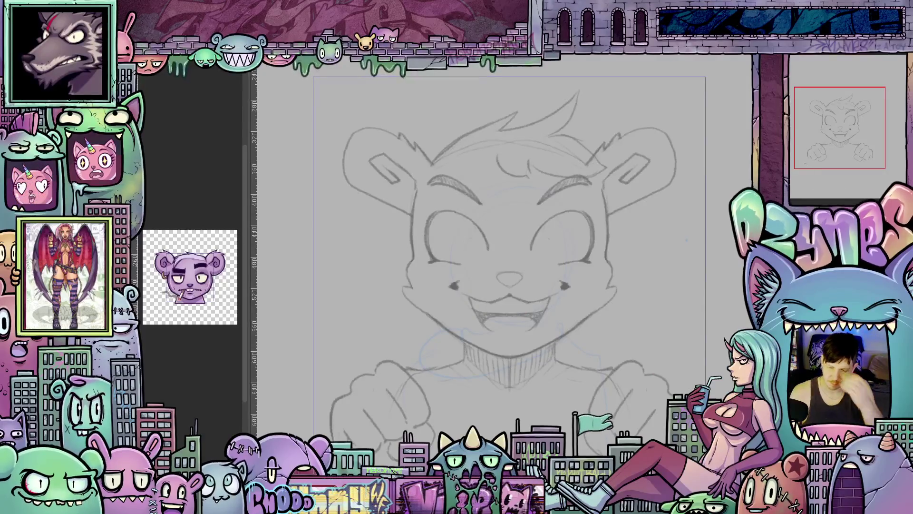
key("ctrl+semicolon")
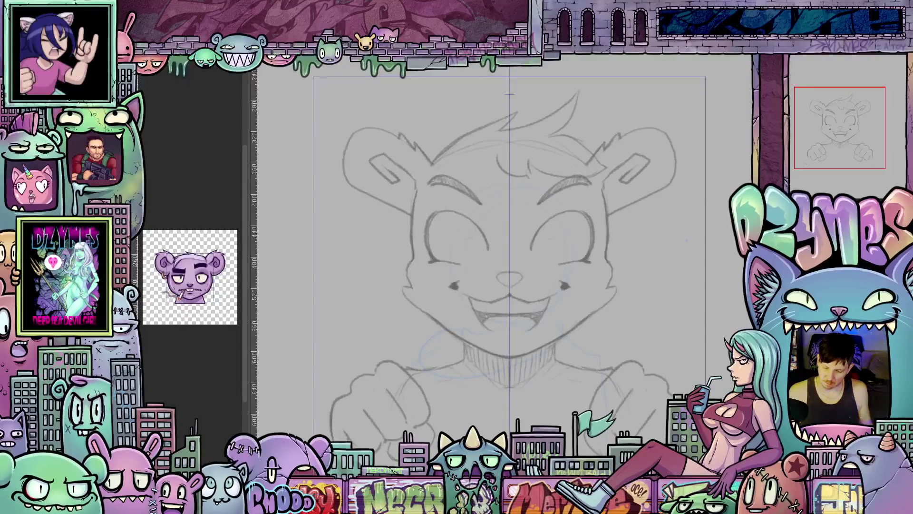
key("ctrl+semicolon")
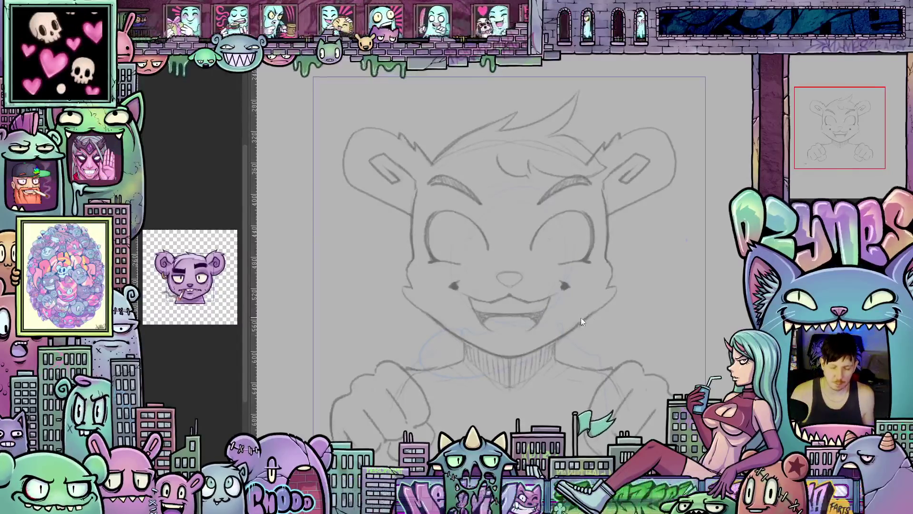
scroll(610, 279, "down", 3)
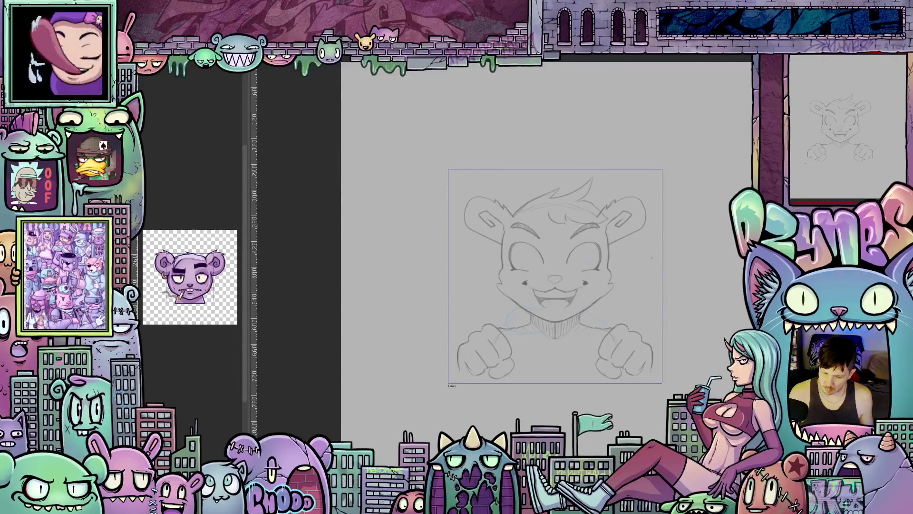
Mark the vertical page centre and lay blue head and shoulder construction arcs, rotating the view as needed
left_click_drag(255, 178, 555, 179)
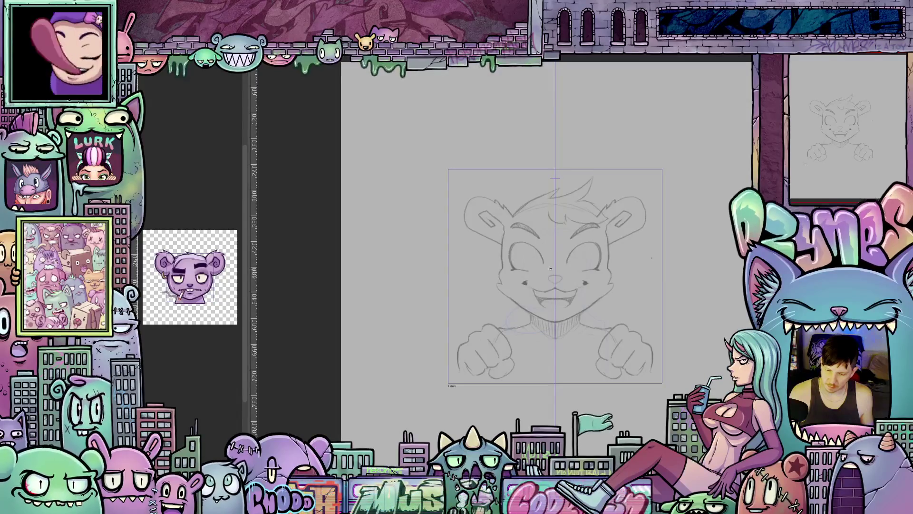
scroll(530, 267, "up", 2)
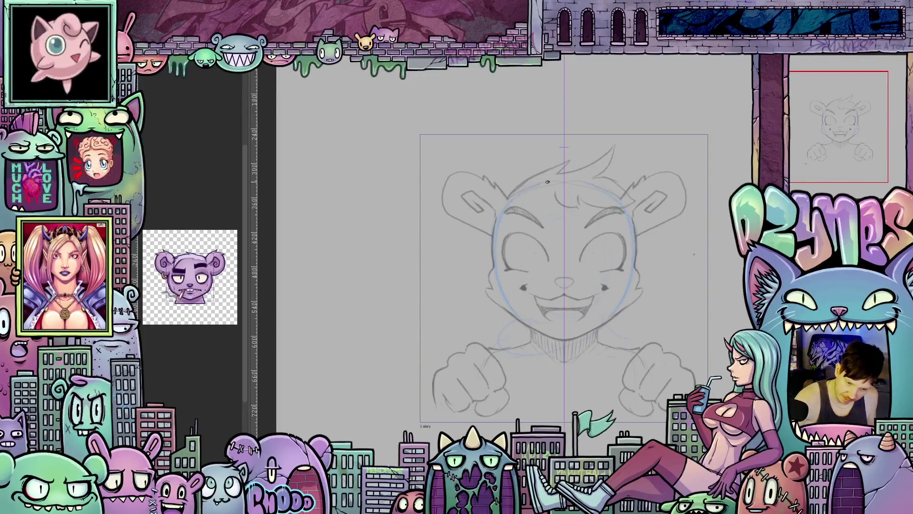
left_click_drag(542, 182, 476, 302)
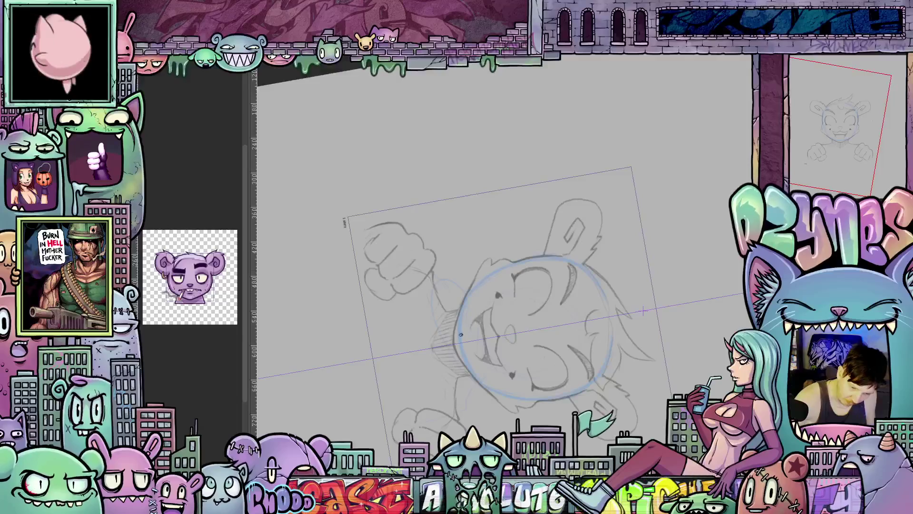
mouse_move(461, 334)
left_mouse_down()
mouse_move(538, 328)
mouse_move(608, 308)
left_mouse_up()
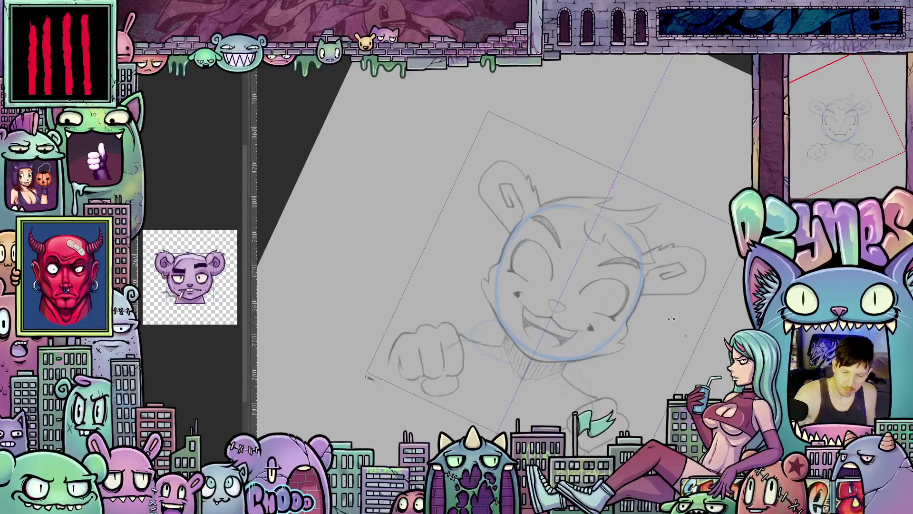
key("ctrl+at")
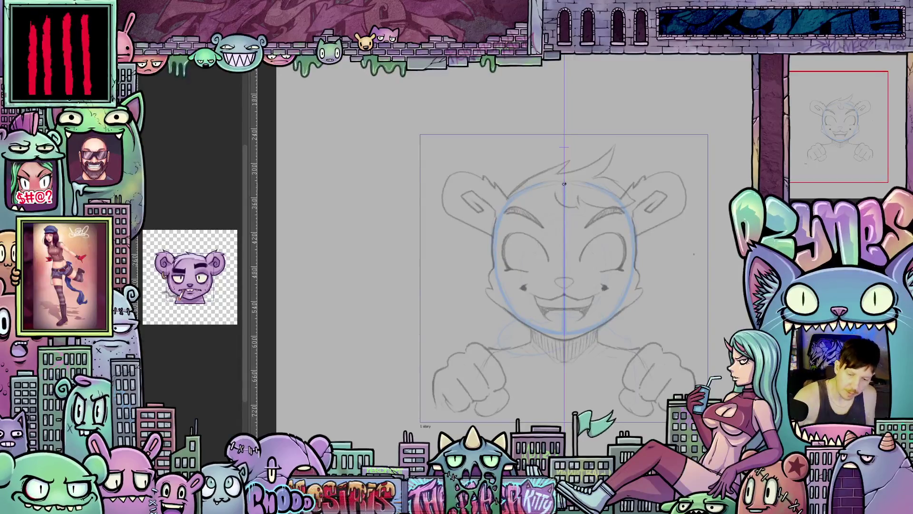
left_click_drag(564, 184, 456, 216)
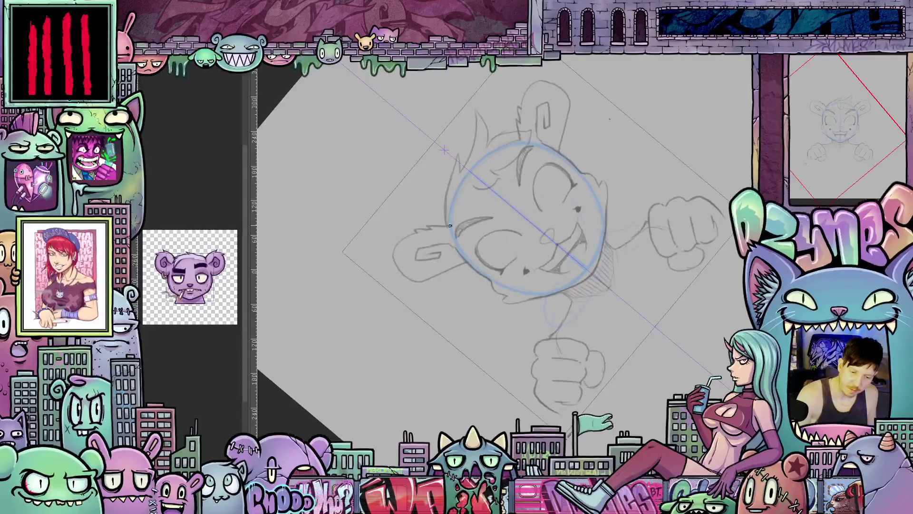
mouse_move(632, 196)
left_mouse_down()
mouse_move(635, 286)
mouse_move(607, 345)
left_mouse_up()
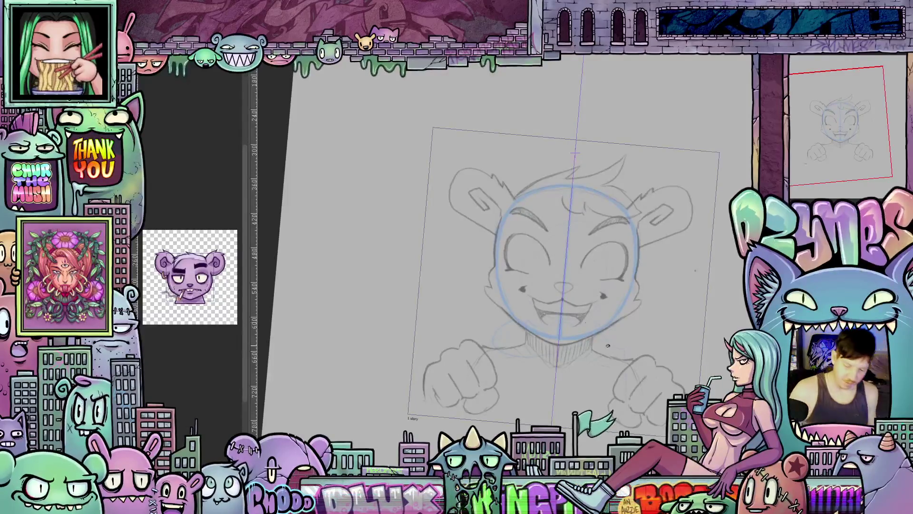
mouse_move(640, 337)
left_mouse_down()
mouse_move(631, 373)
mouse_move(634, 359)
left_mouse_up()
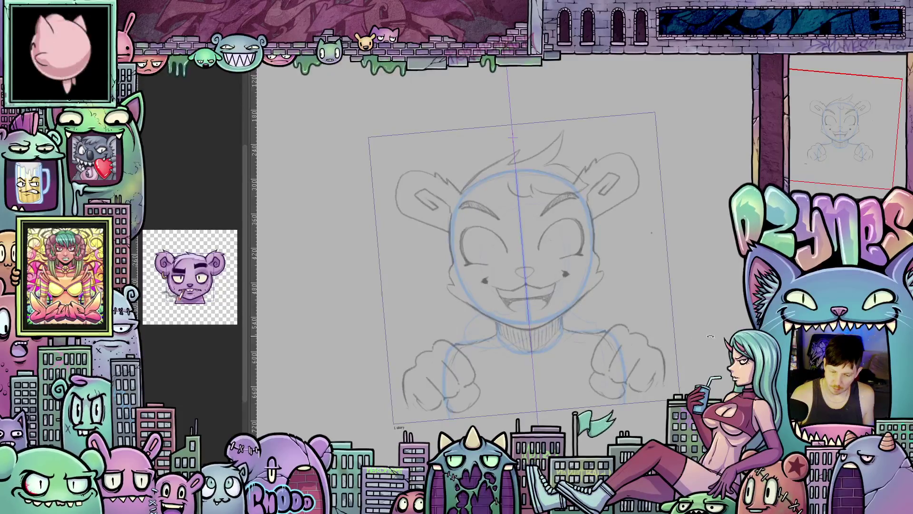
Straighten the view, hide the grey bear line work, and lower the blue construction layer's opacity
key("ctrl+0")
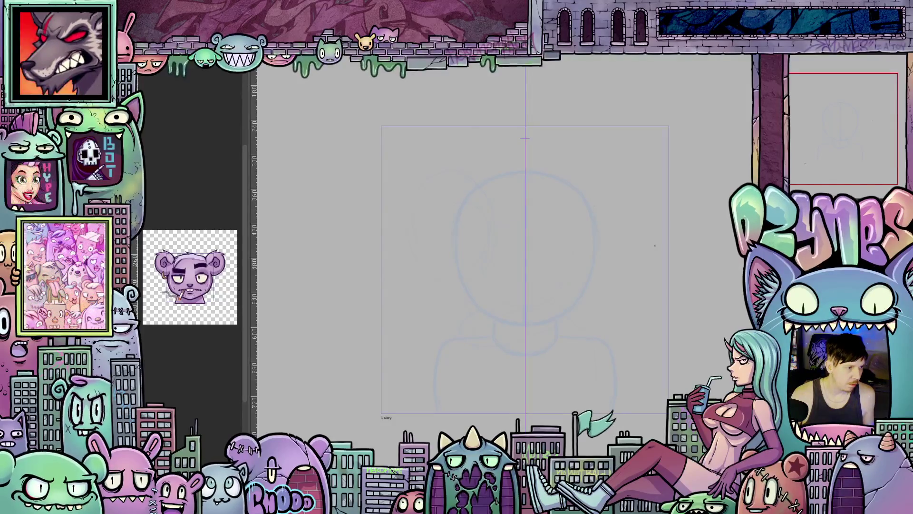
key("ctrl+z")
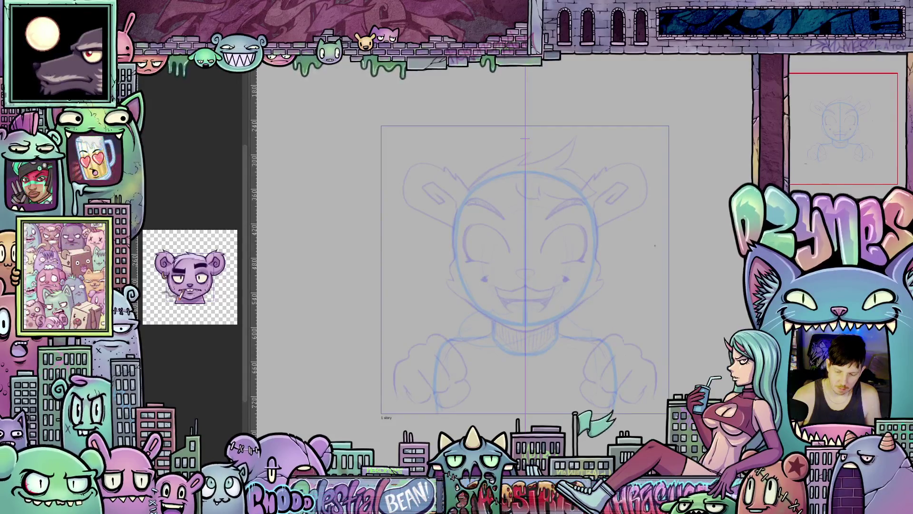
key("ctrl+z")
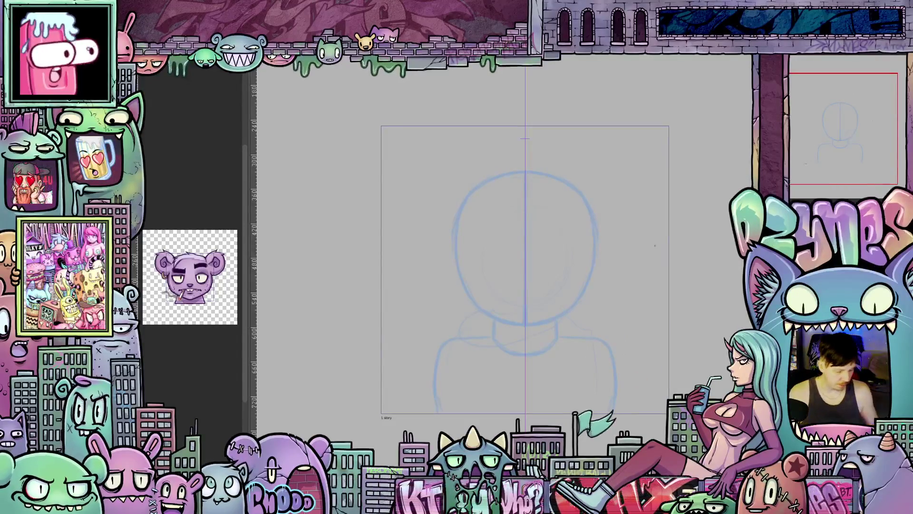
key("ctrl+z")
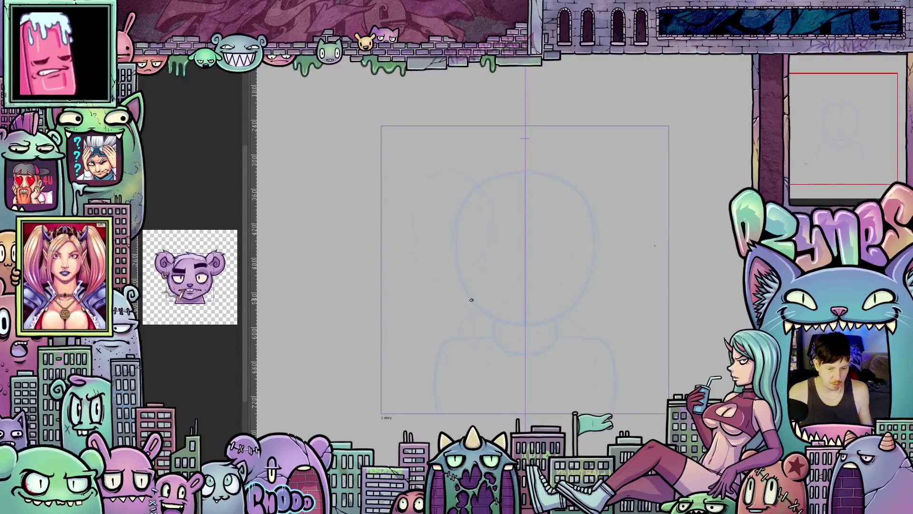
Zoom in on the canvas to view the faint blue construction lines
scroll(470, 297, "up", 1)
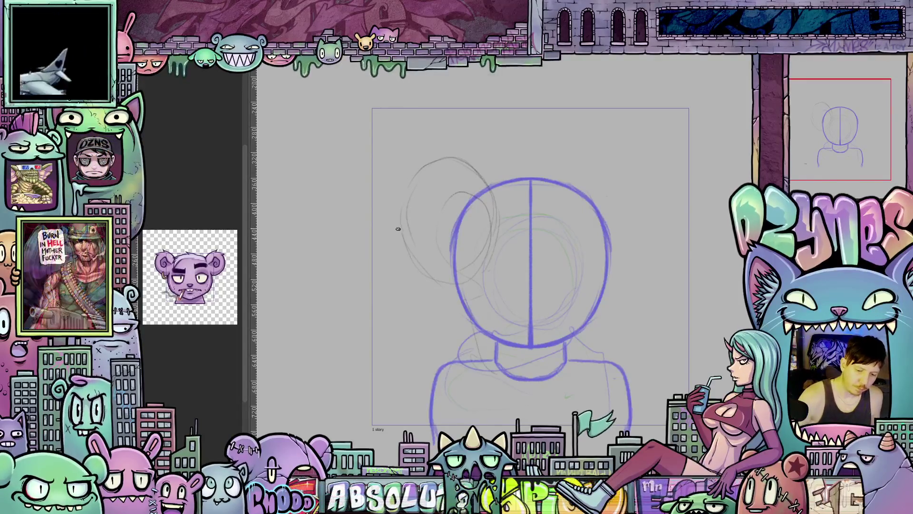
Sketch a long curve and hair arcs left of the head, then undo the upper-left arcs
left_click_drag(395, 202, 389, 286)
left_click_drag(389, 235, 408, 310)
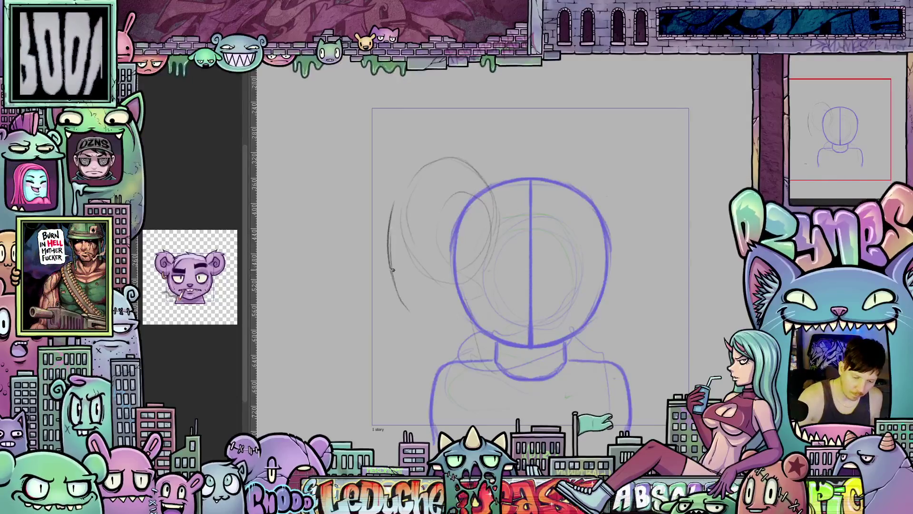
left_click_drag(389, 241, 425, 184)
left_click_drag(396, 217, 438, 180)
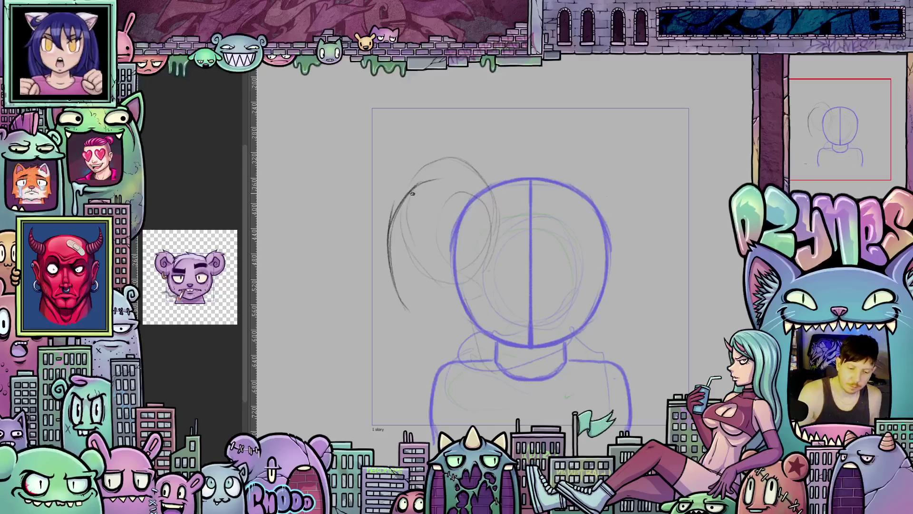
left_click_drag(412, 190, 460, 172)
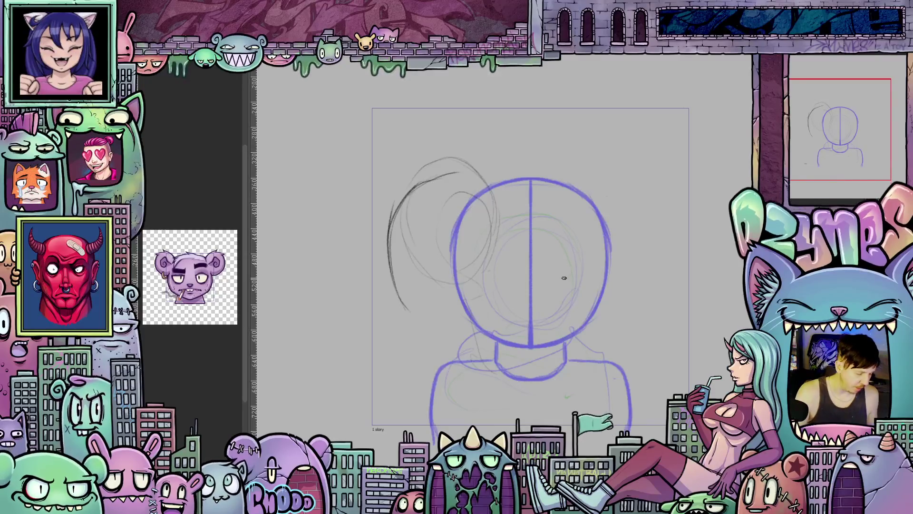
key("ctrl+z")
key("ctrl+z")
key("ctrl+z")
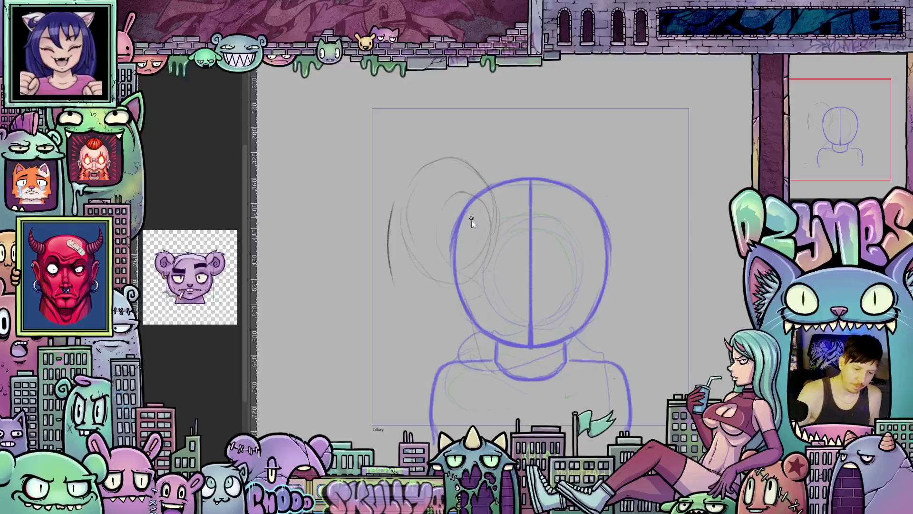
key("ctrl+z")
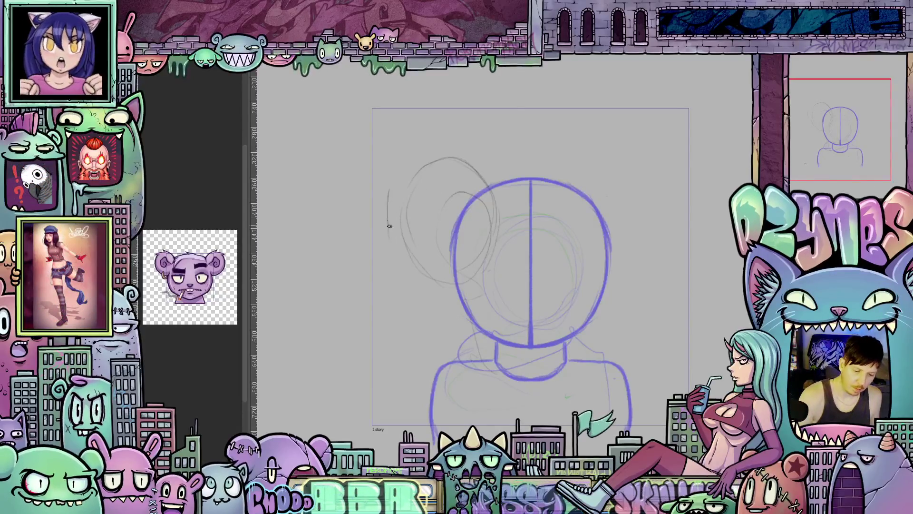
Redraw a darker hair contour down the left side and under the head
left_click_drag(388, 192, 393, 256)
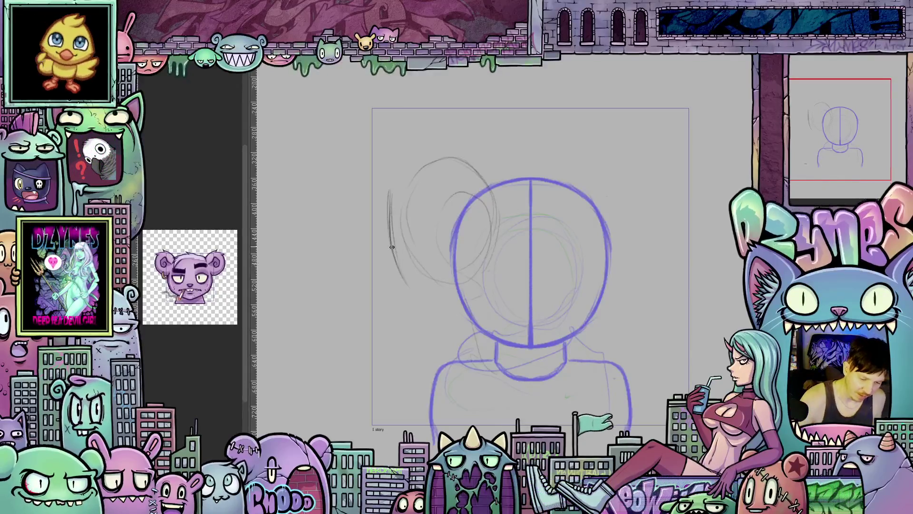
mouse_move(392, 247)
left_mouse_down()
mouse_move(422, 299)
mouse_move(498, 318)
mouse_move(523, 278)
left_mouse_up()
left_click_drag(502, 309, 533, 237)
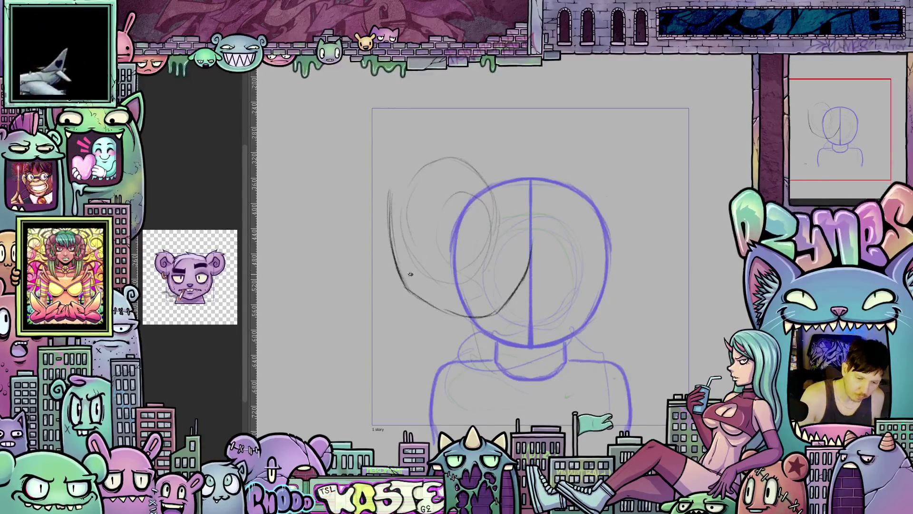
Retrace the black head circle's left edge, top arc and right edge with darker strokes
mouse_move(402, 264)
left_mouse_down()
mouse_move(397, 225)
mouse_move(426, 155)
left_mouse_up()
mouse_move(394, 191)
left_mouse_down()
mouse_move(452, 150)
mouse_move(489, 148)
mouse_move(521, 177)
left_mouse_up()
mouse_move(516, 197)
left_mouse_down()
mouse_move(527, 253)
mouse_move(524, 177)
left_mouse_up()
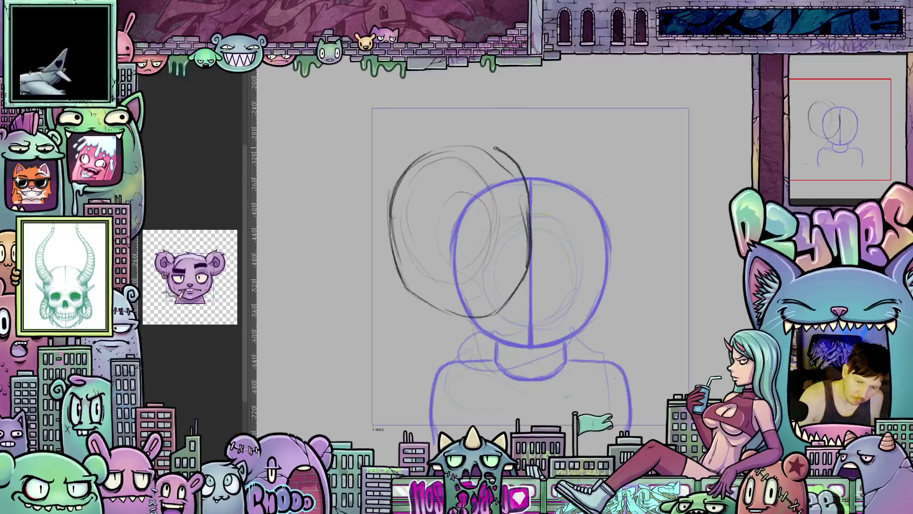
mouse_move(495, 149)
left_mouse_down()
mouse_move(438, 141)
mouse_move(390, 192)
mouse_move(389, 222)
mouse_move(412, 156)
mouse_move(473, 141)
left_mouse_up()
left_click_drag(529, 214, 521, 179)
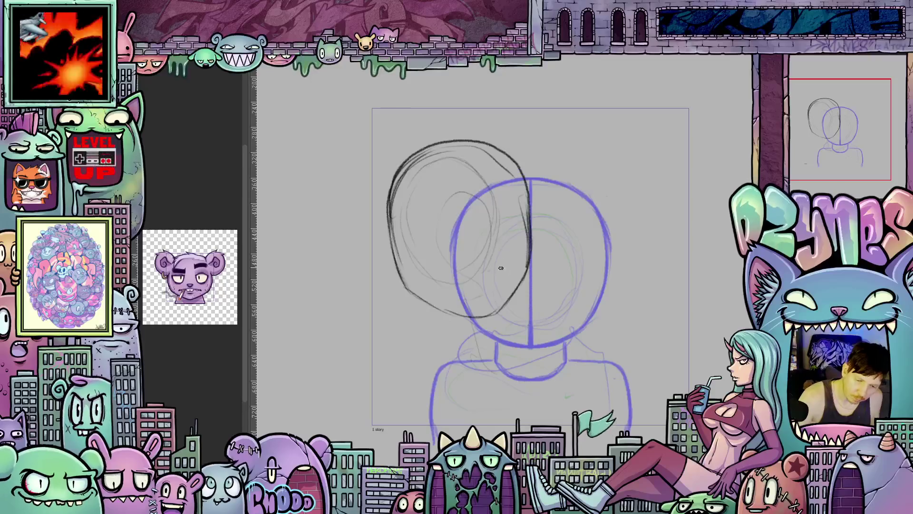
mouse_move(391, 259)
left_mouse_down()
mouse_move(405, 288)
mouse_move(388, 189)
left_mouse_up()
left_click_drag(388, 224, 396, 251)
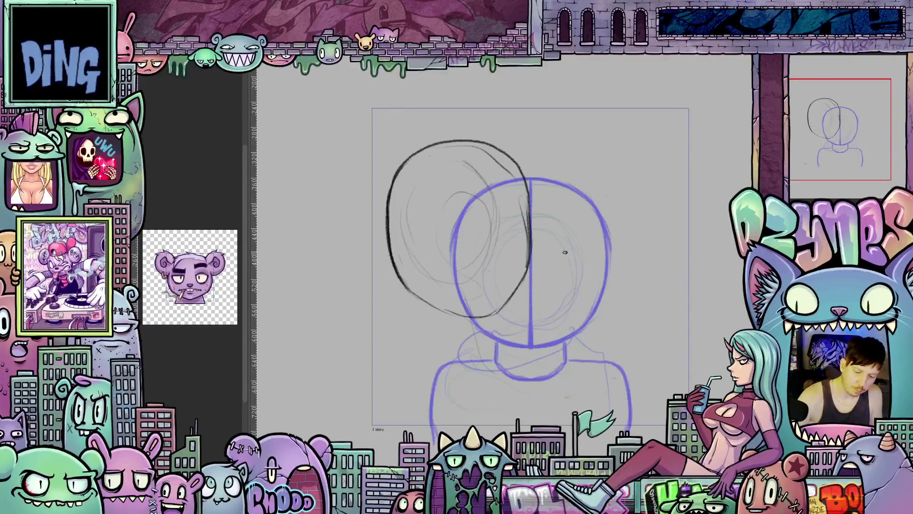
left_click_drag(431, 339, 481, 379)
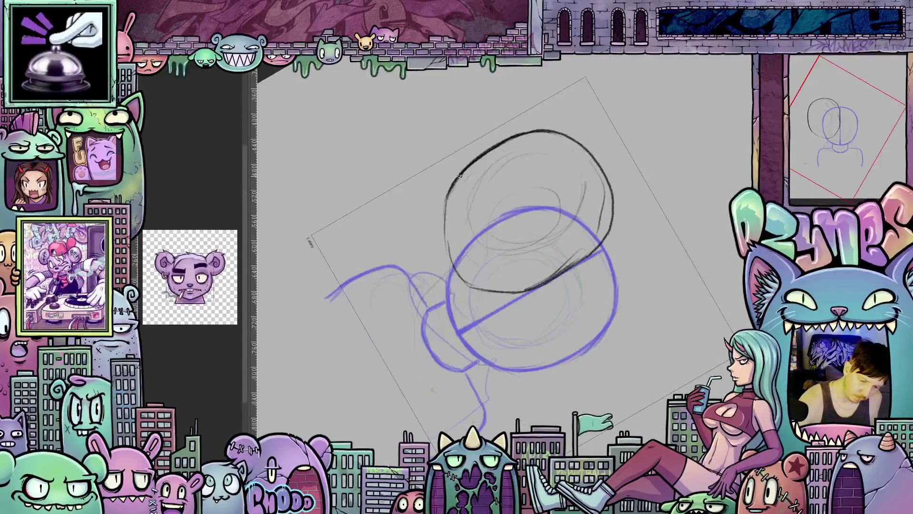
Darken the head circle's lower-left edge, rotating the canvas to check the shape, then back upright
mouse_move(451, 244)
left_mouse_down()
mouse_move(476, 288)
mouse_move(445, 216)
mouse_move(452, 188)
left_mouse_up()
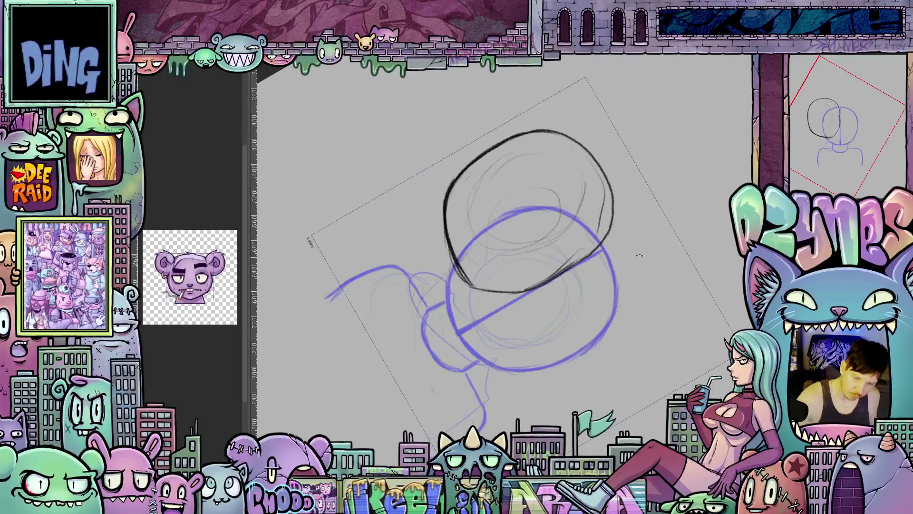
mouse_move(639, 255)
left_mouse_down()
mouse_move(505, 290)
mouse_move(509, 311)
left_mouse_up()
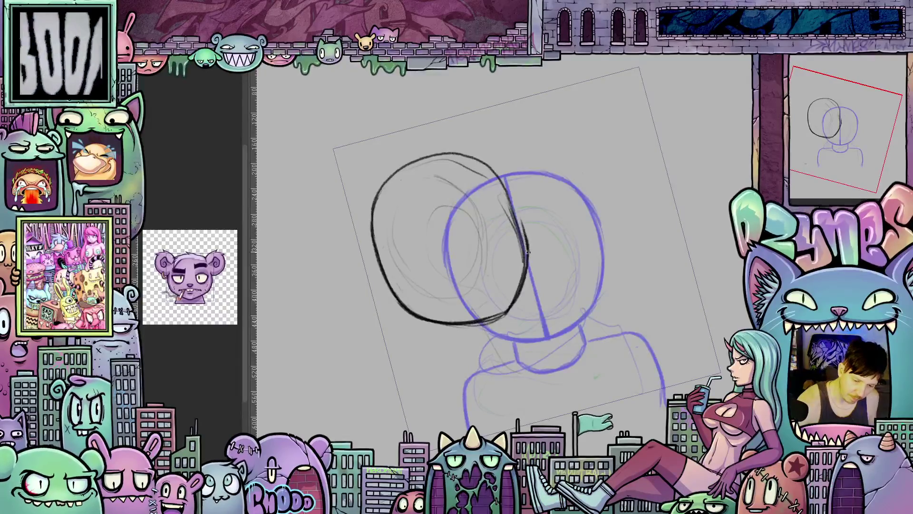
left_click_drag(515, 200, 598, 358)
scroll(598, 358, "up", 5)
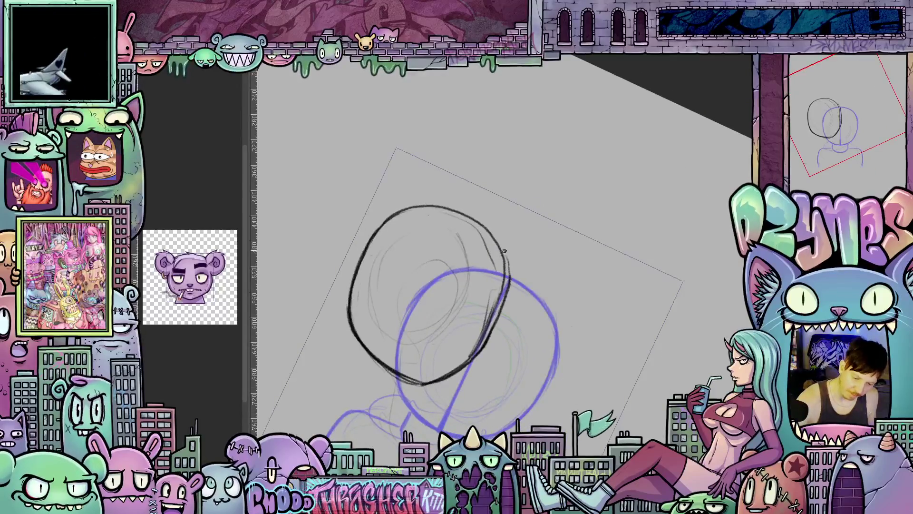
mouse_move(509, 262)
left_mouse_down()
mouse_move(471, 305)
mouse_move(423, 324)
mouse_move(397, 316)
mouse_move(387, 283)
mouse_move(384, 290)
mouse_move(420, 201)
mouse_move(400, 243)
mouse_move(406, 291)
left_mouse_up()
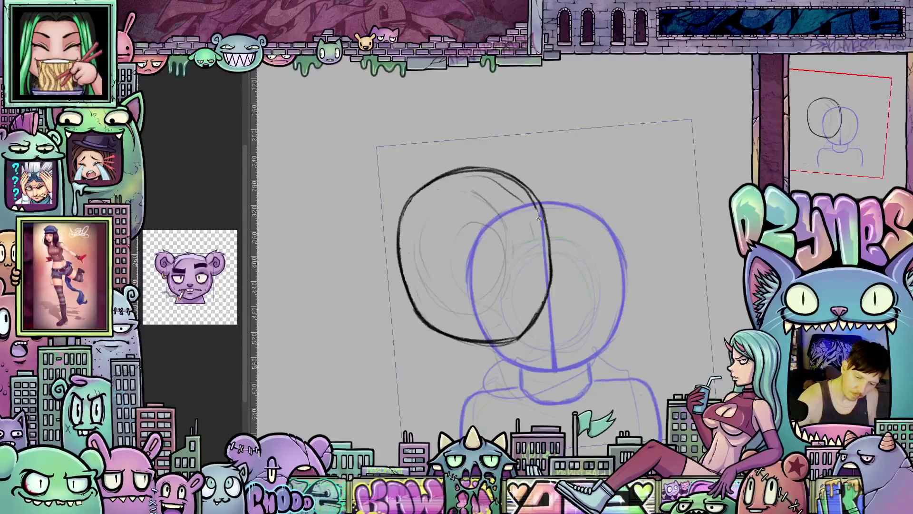
mouse_move(539, 219)
left_mouse_down()
mouse_move(494, 224)
mouse_move(413, 256)
left_mouse_up()
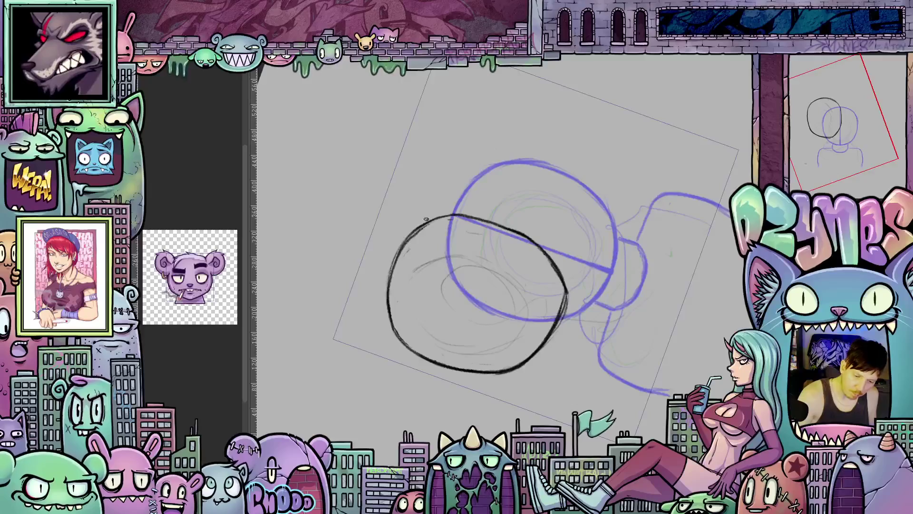
mouse_move(426, 219)
left_mouse_down()
mouse_move(602, 364)
mouse_move(628, 343)
left_mouse_up()
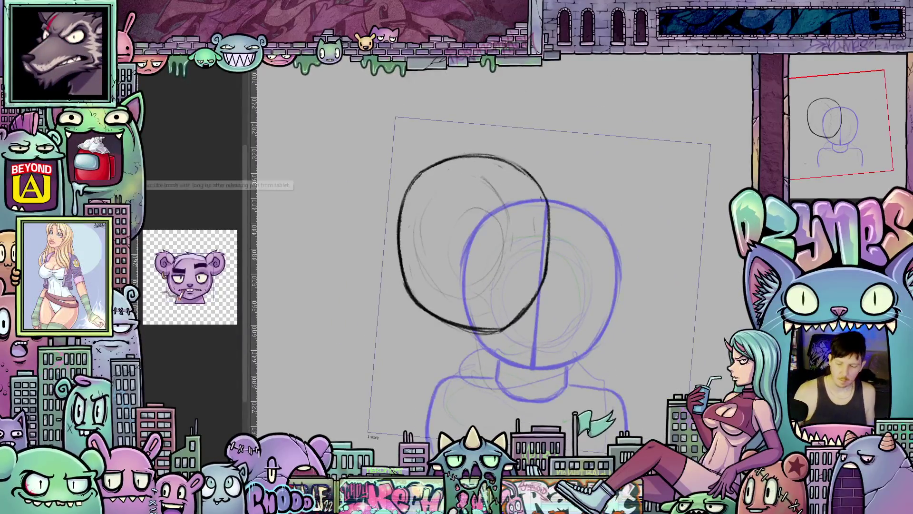
key("ctrl+t")
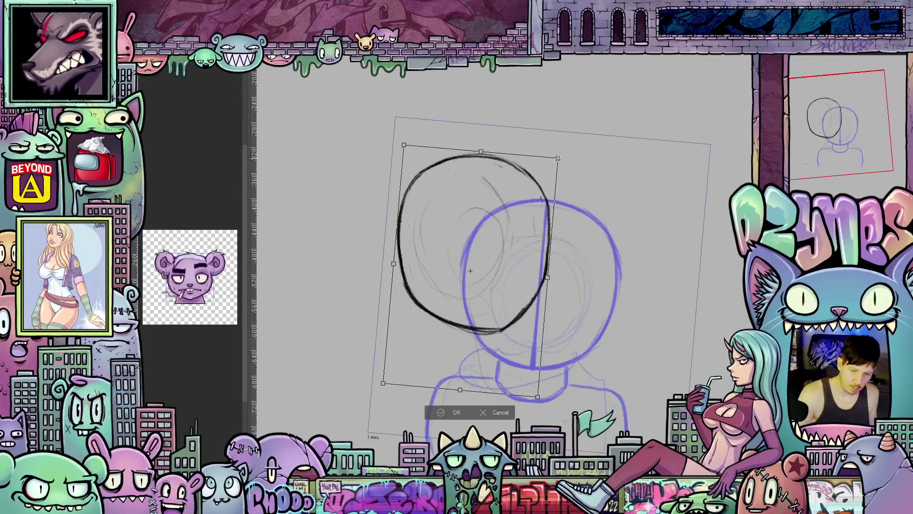
Shrink the black head circle slightly from its top-right handle and confirm the transform
left_click_drag(558, 158, 550, 169)
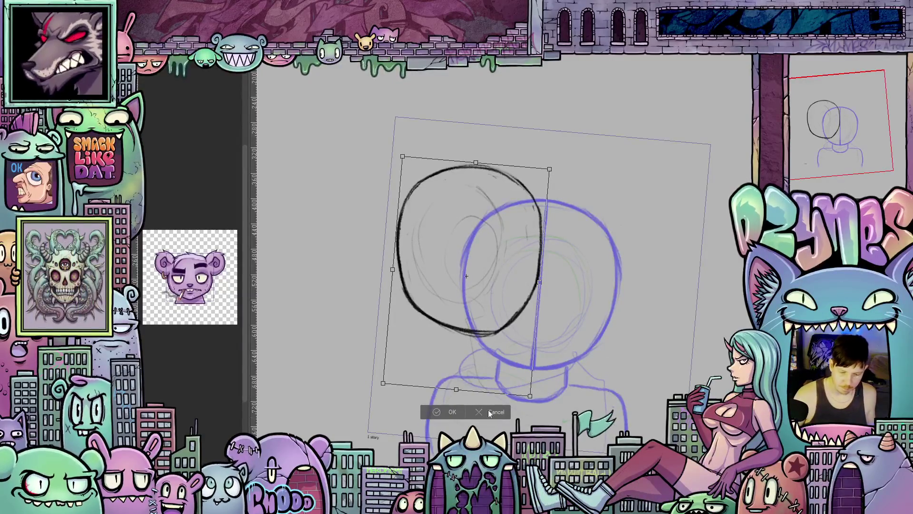
left_click(451, 412)
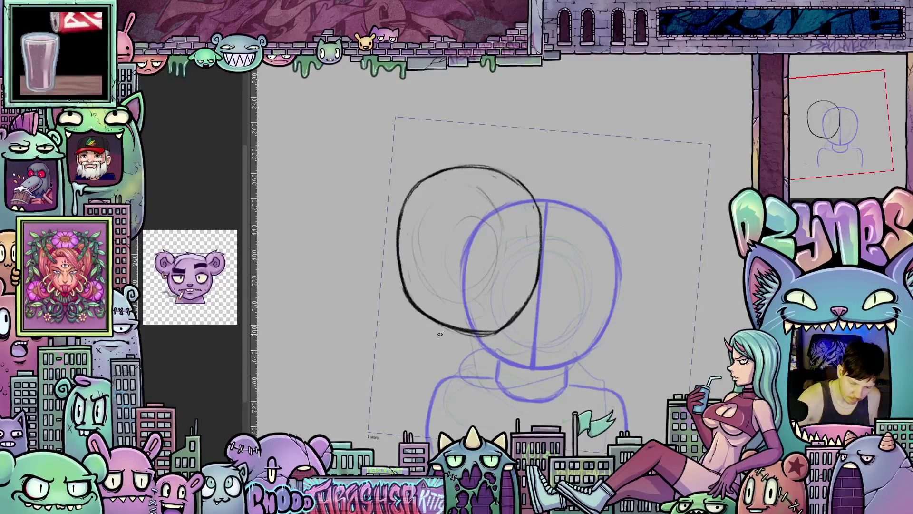
Draw two neck lines joined at the bottom, plus left and right shoulder lines
left_click_drag(441, 327, 446, 347)
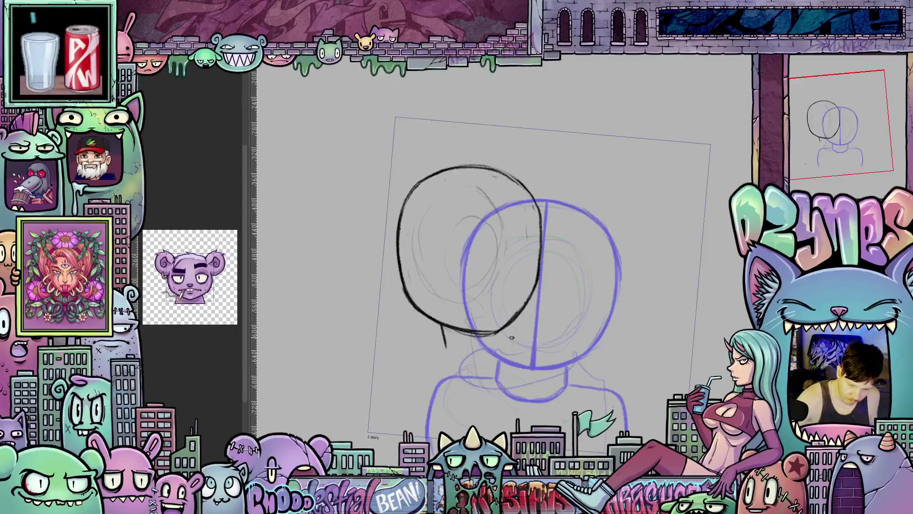
left_click_drag(510, 325, 519, 349)
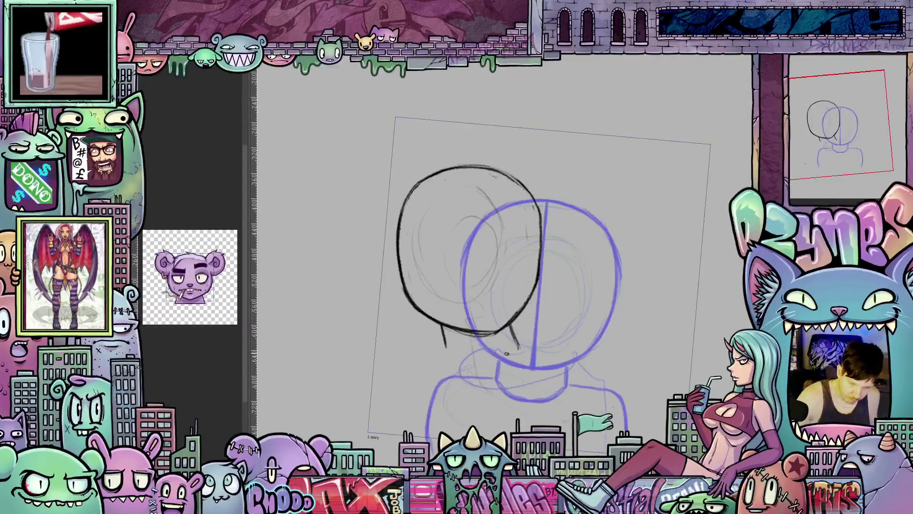
left_click_drag(446, 348, 518, 348)
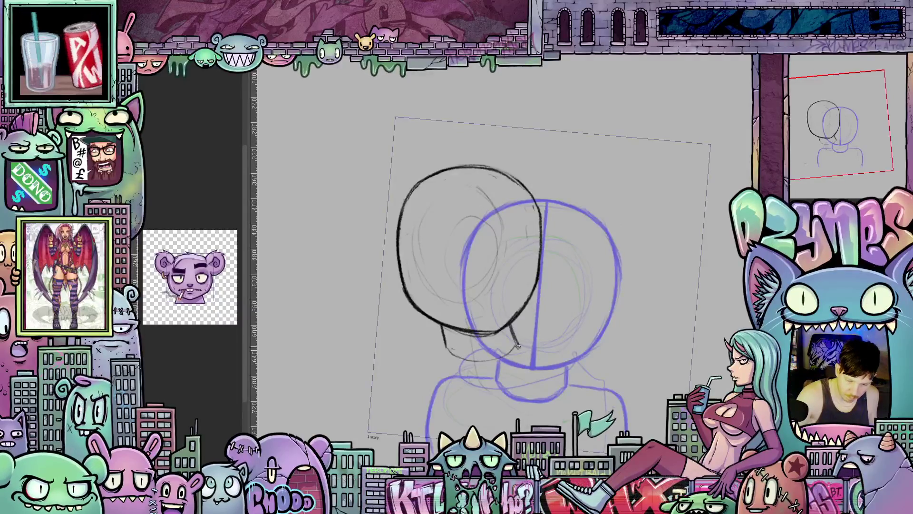
left_click_drag(504, 383, 525, 365)
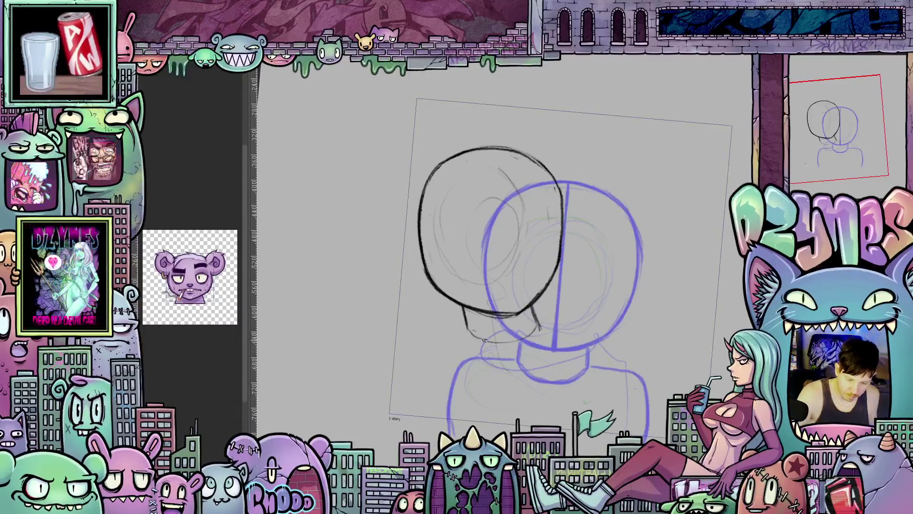
mouse_move(476, 333)
left_mouse_down()
mouse_move(444, 320)
mouse_move(411, 359)
mouse_move(415, 341)
left_mouse_up()
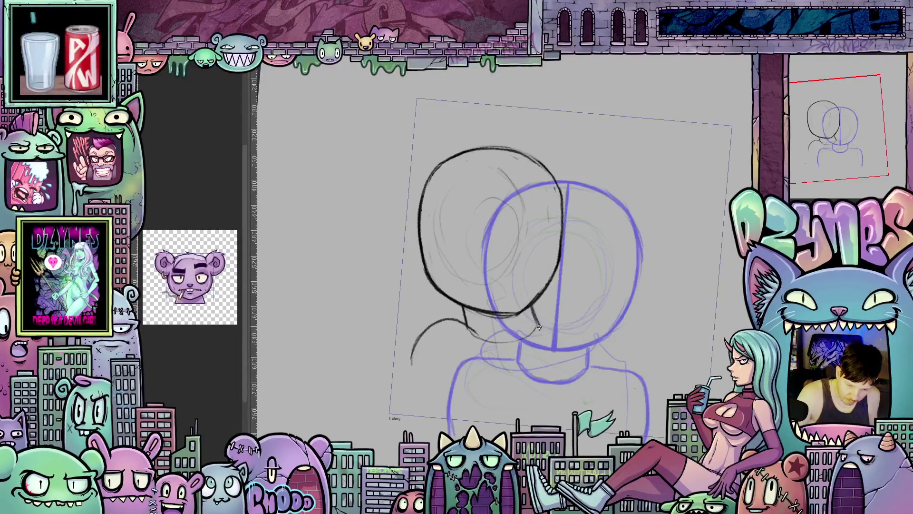
left_click_drag(541, 327, 576, 368)
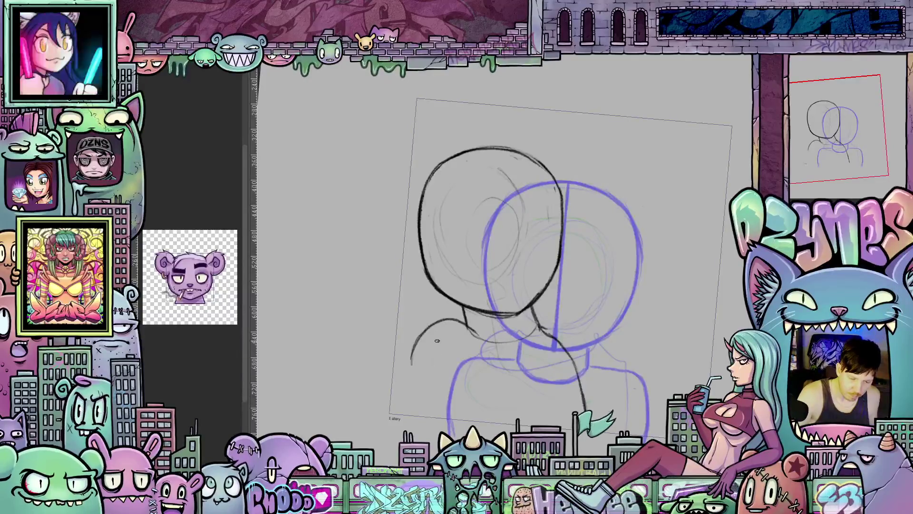
Sketch and refine the figure's left back line, undoing the last strokes
left_click_drag(422, 336, 428, 391)
left_click_drag(416, 337, 421, 398)
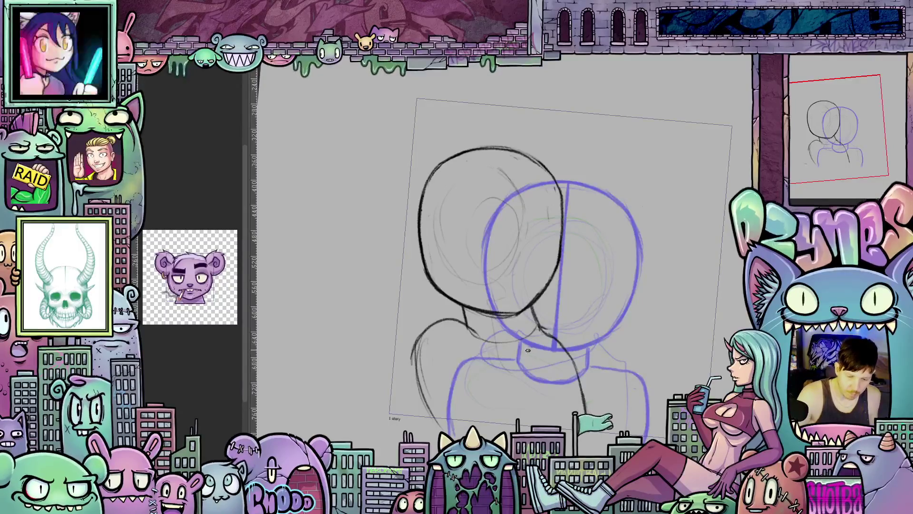
left_click_drag(440, 326, 413, 376)
mouse_move(415, 343)
left_mouse_down()
mouse_move(411, 367)
mouse_move(429, 421)
left_mouse_up()
mouse_move(421, 338)
left_mouse_down()
mouse_move(411, 379)
mouse_move(427, 414)
left_mouse_up()
key("ctrl+z")
key("ctrl+z")
key("ctrl+z")
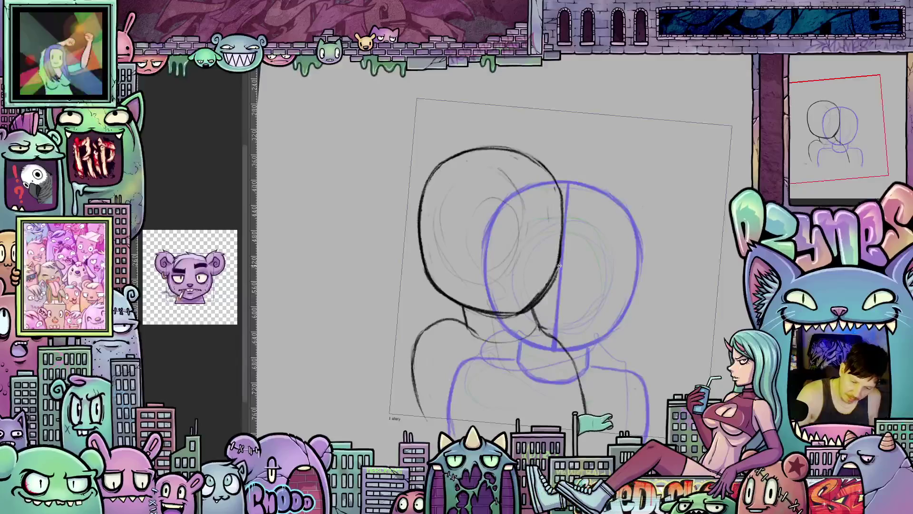
Darken the head's right edge and both neck lines, undoing a stray left back stroke
left_click_drag(558, 271, 562, 210)
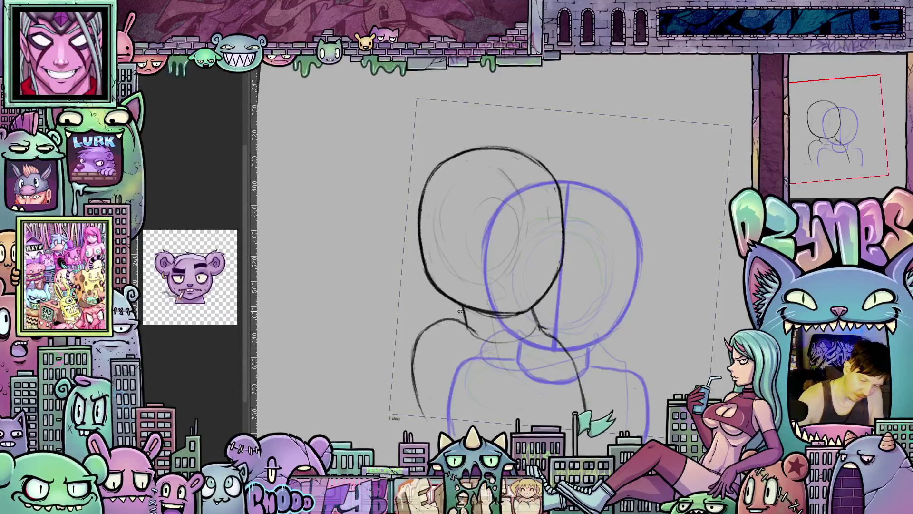
left_click_drag(460, 304, 464, 325)
mouse_move(526, 310)
left_mouse_down()
mouse_move(539, 335)
mouse_move(532, 323)
left_mouse_up()
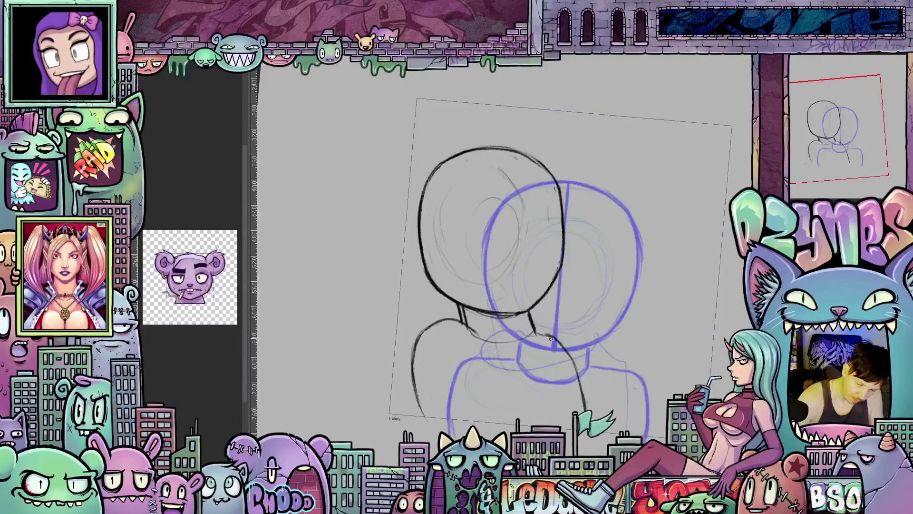
left_click_drag(534, 332, 562, 344)
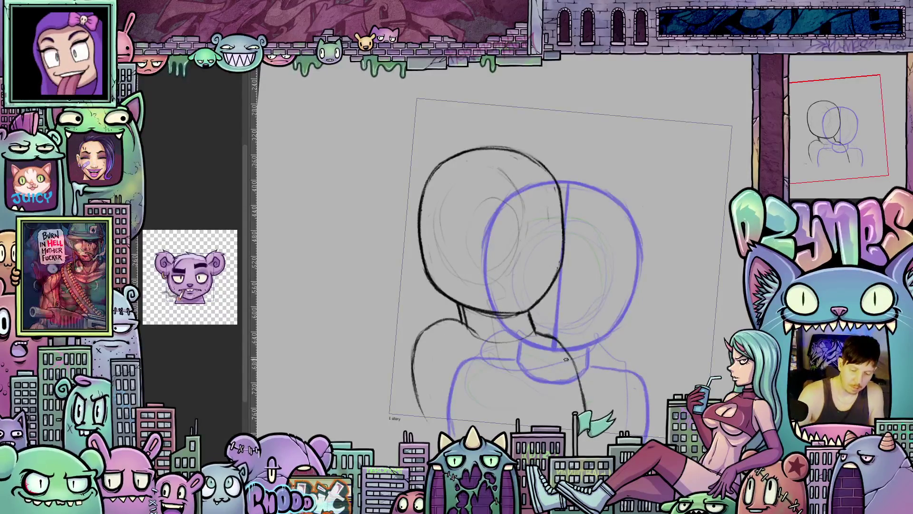
mouse_move(416, 340)
left_mouse_down()
mouse_move(413, 390)
mouse_move(425, 426)
left_mouse_up()
key("ctrl+z")
key("ctrl+z")
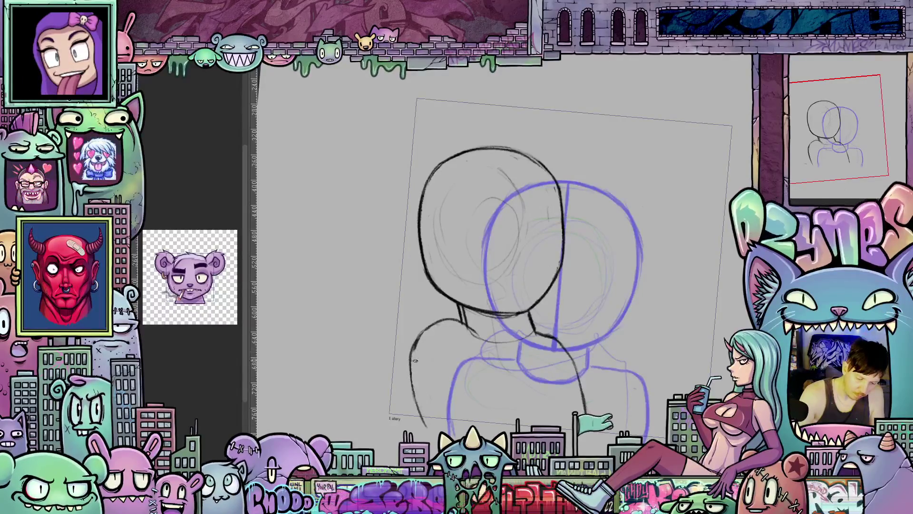
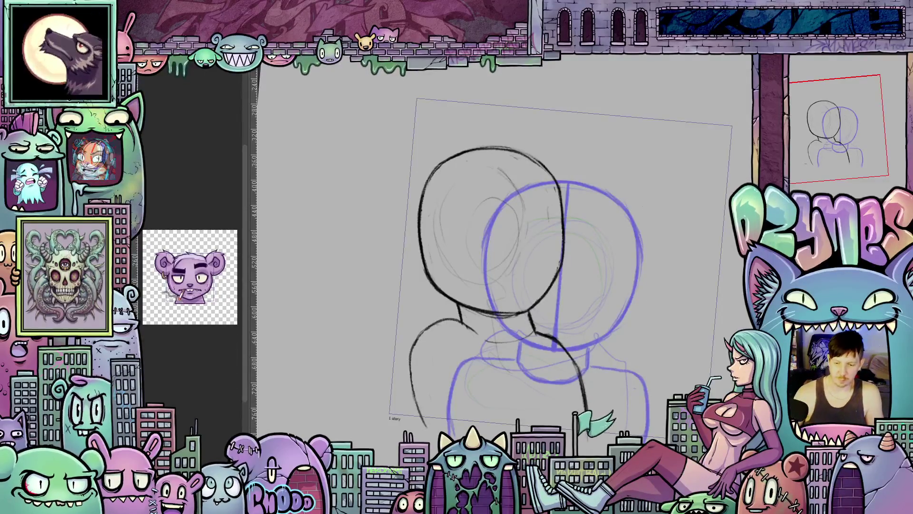
Flip back and forth between animation frames to compare the two head sketches
key("ctrl+Tab")
key("ctrl+Tab")
key("ctrl+Tab")
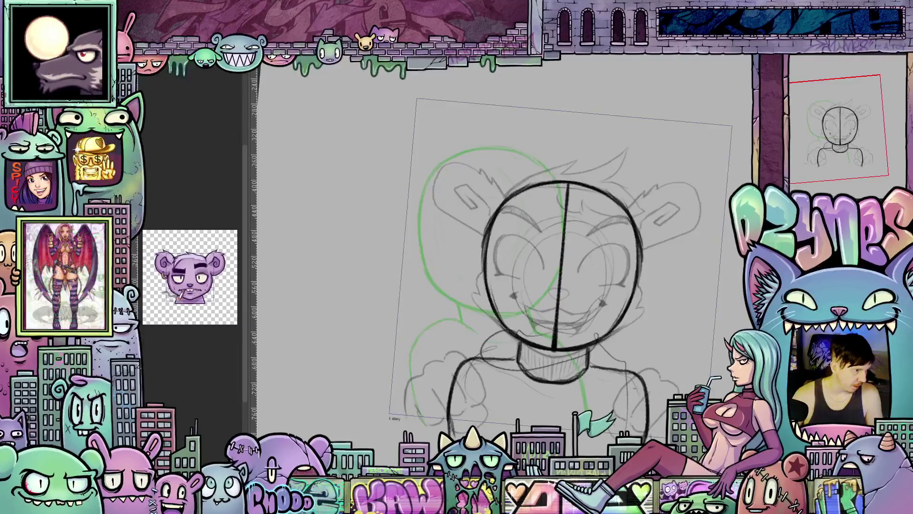
key("ctrl+Tab")
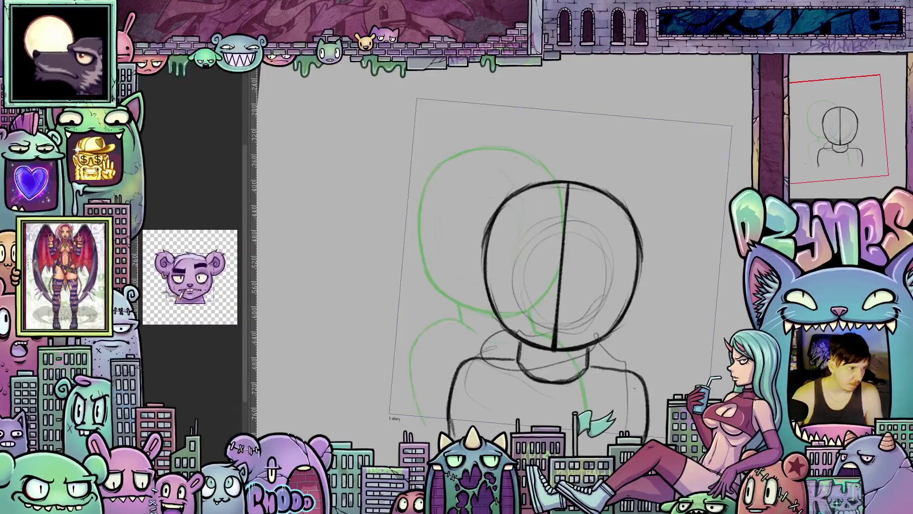
key("ctrl+Tab")
key("ctrl+Tab")
key("ctrl+Tab")
key("ctrl+Tab")
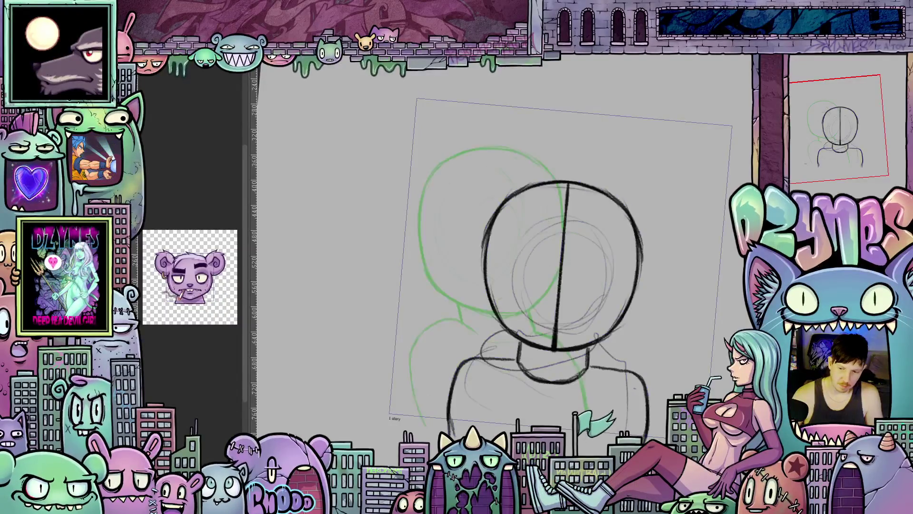
key("ctrl+Tab")
key("ctrl+Tab")
key("ctrl+Tab")
key("ctrl+Tab")
key("ctrl+Tab")
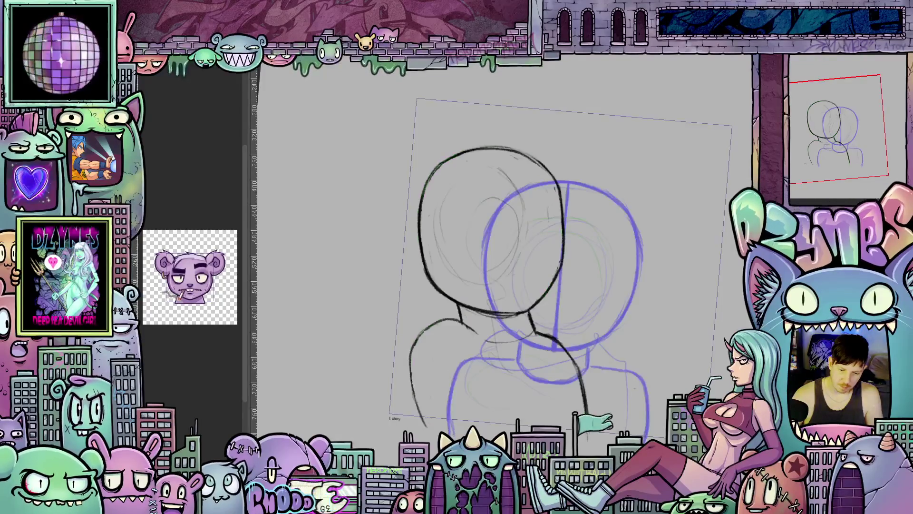
key("ctrl+Tab")
key("ctrl+Tab")
key("ctrl+Tab")
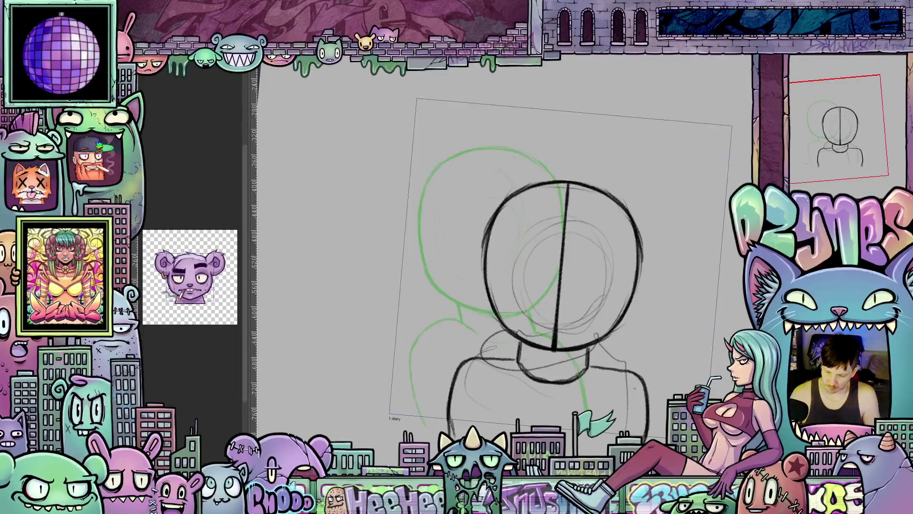
On the purple front-head frame, select all and delete the bold sketch lines
key("ctrl+Tab")
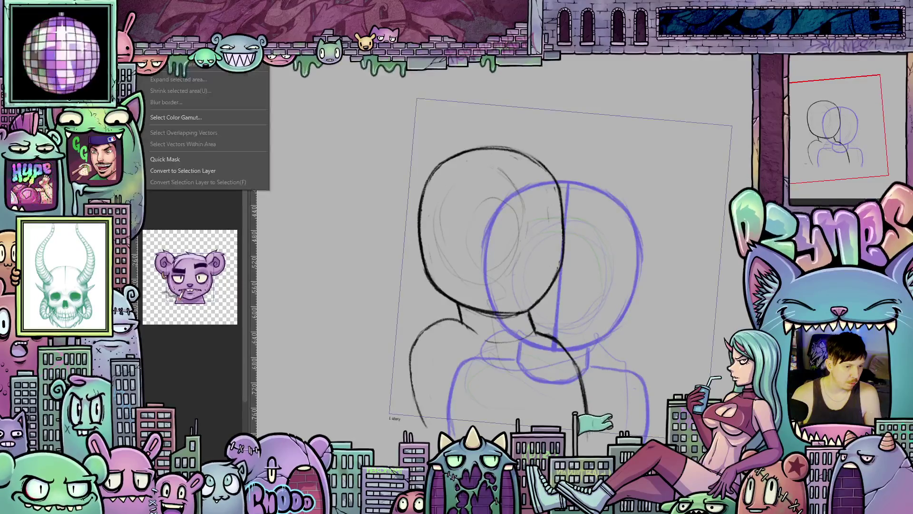
key("ctrl+a")
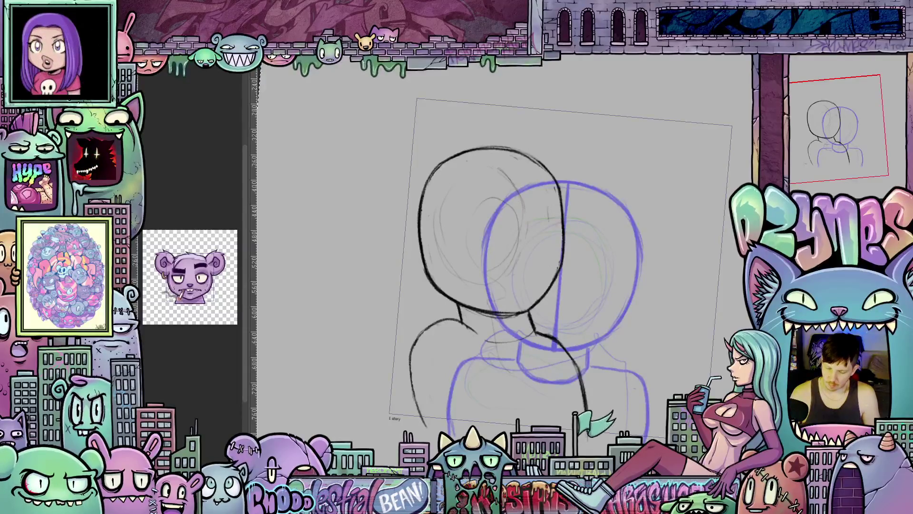
key("Delete")
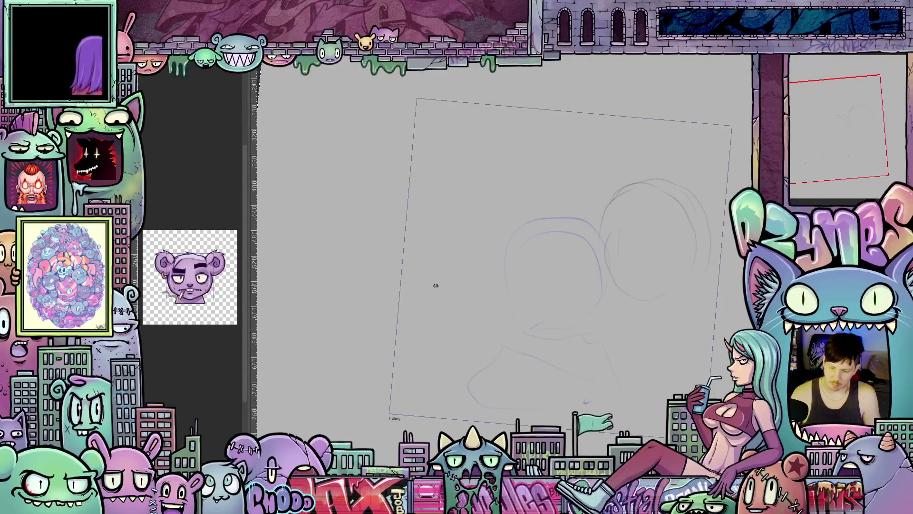
Remove the grey sketch circles on the right side of the canvas
key("alt+e")
key("Escape")
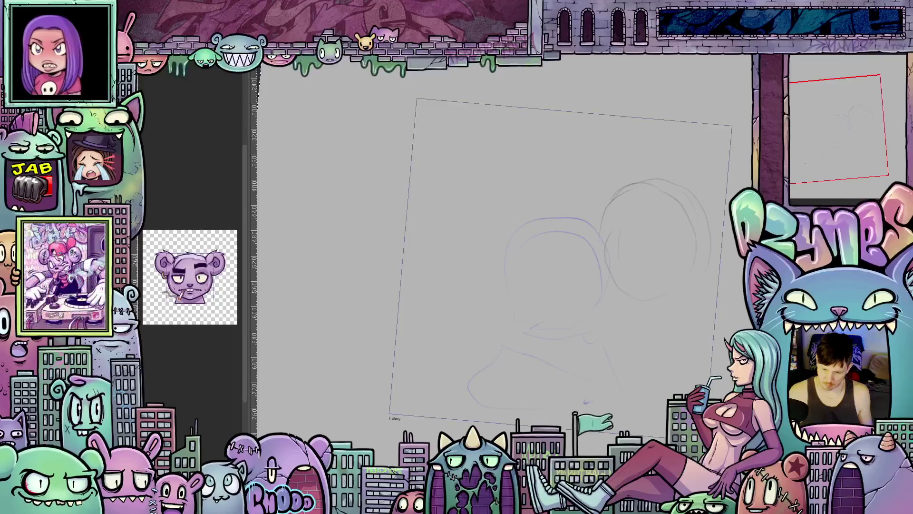
key("Delete")
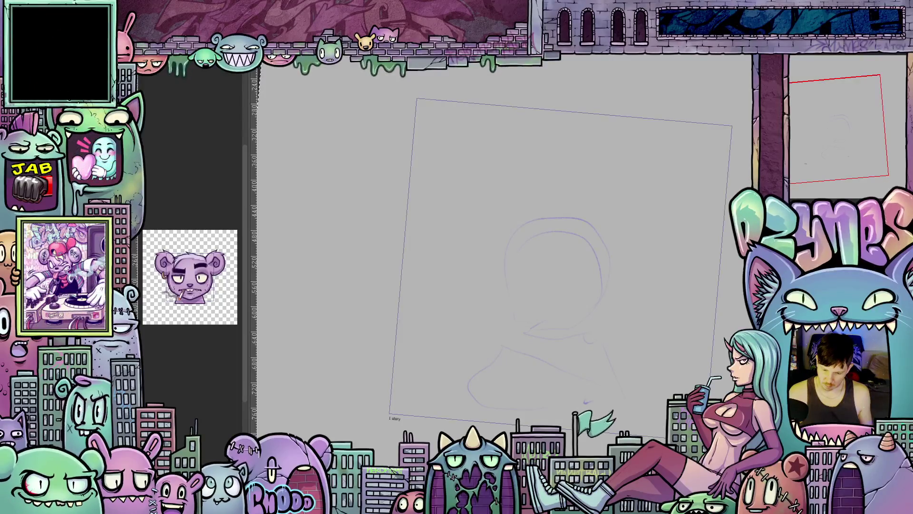
Paste the head-and-shoulders sketch back, flipped horizontally, moved right, and confirm the transformation
key("ctrl+z")
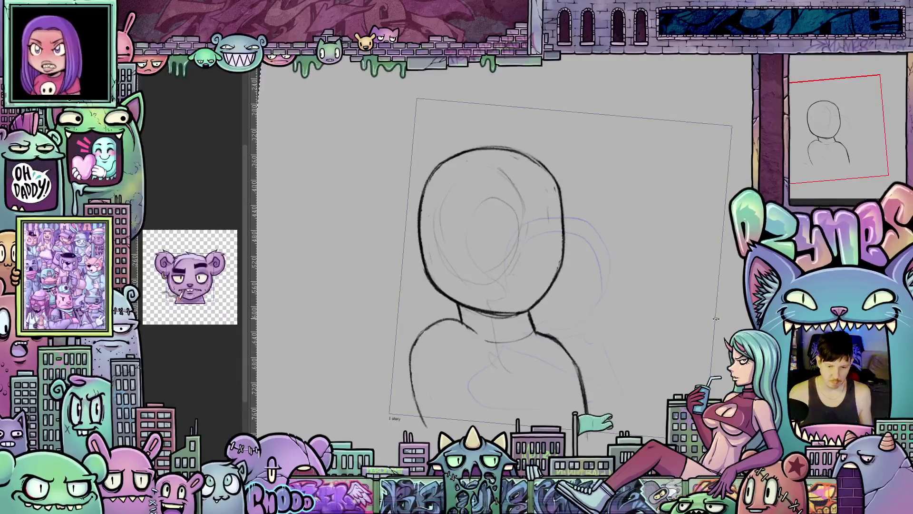
key("ctrl+at")
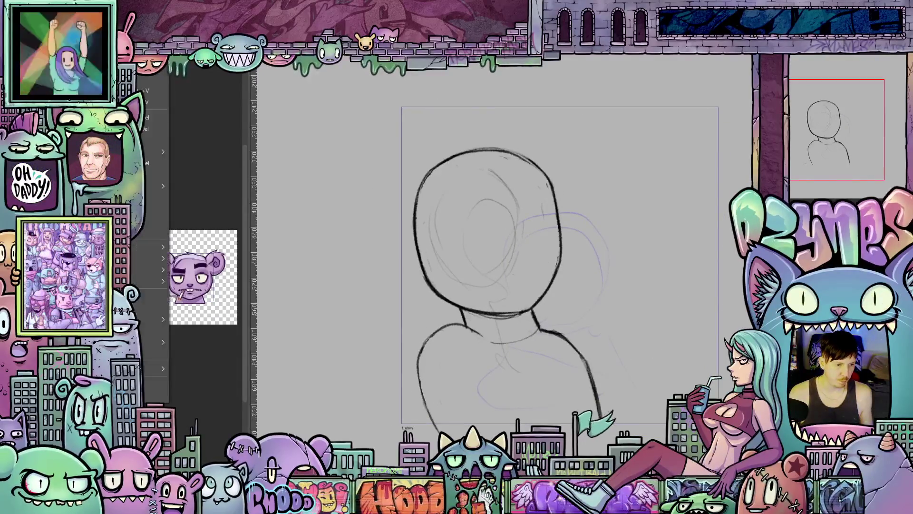
left_click(143, 66)
mouse_move(150, 270)
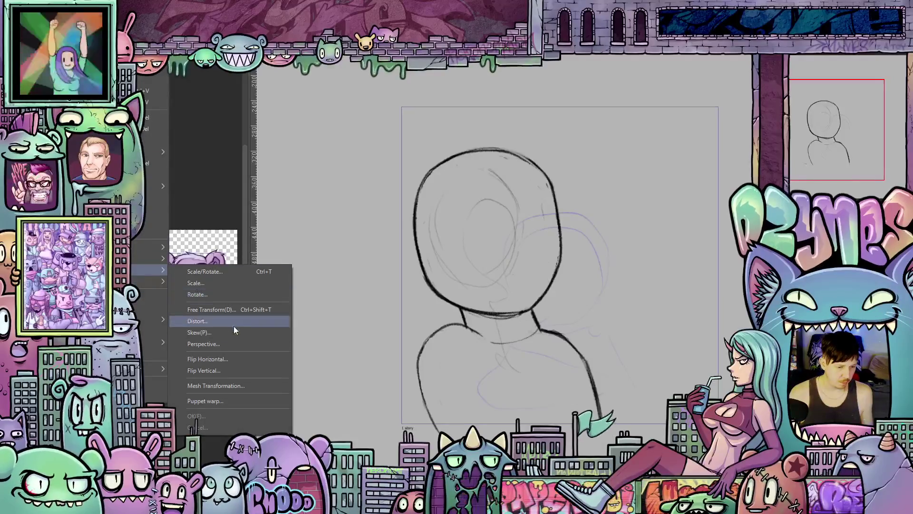
left_click(236, 357)
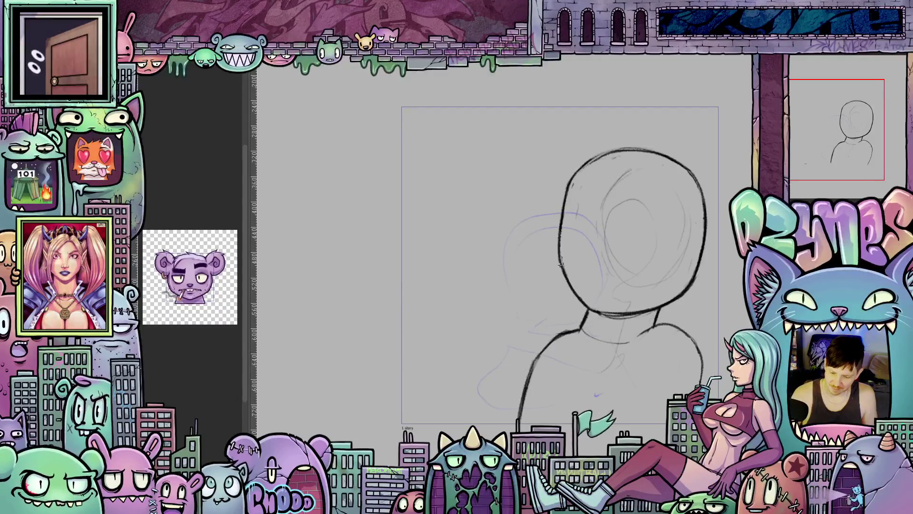
key("p")
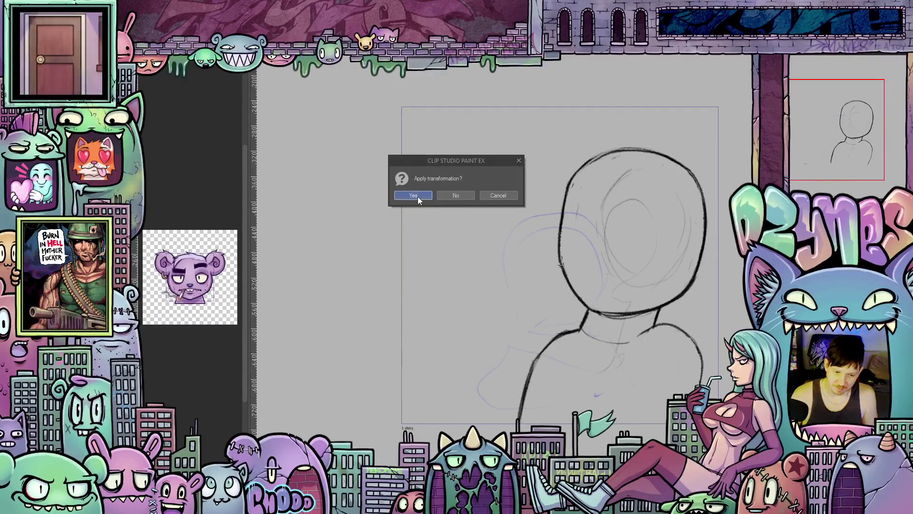
left_click(418, 196)
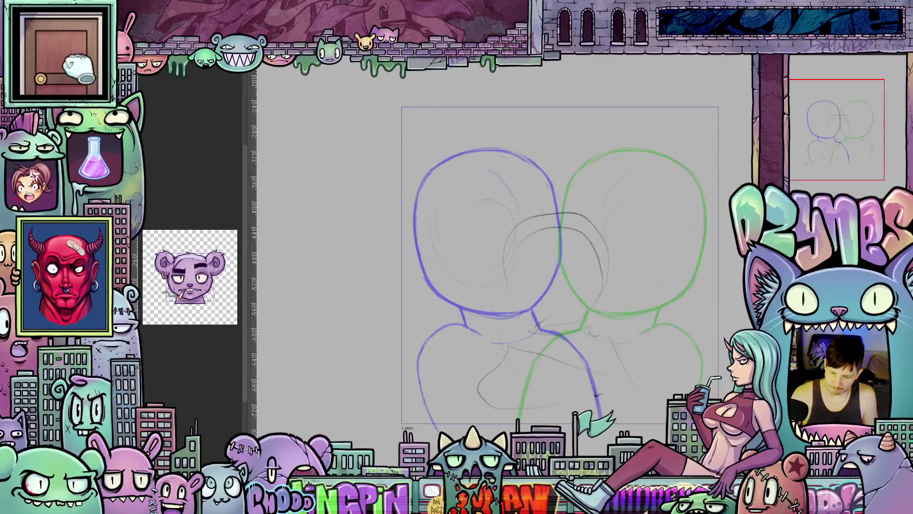
Flip through the animation frames, settle on the centred head frame, and turn onion skinning off
key("Delete")
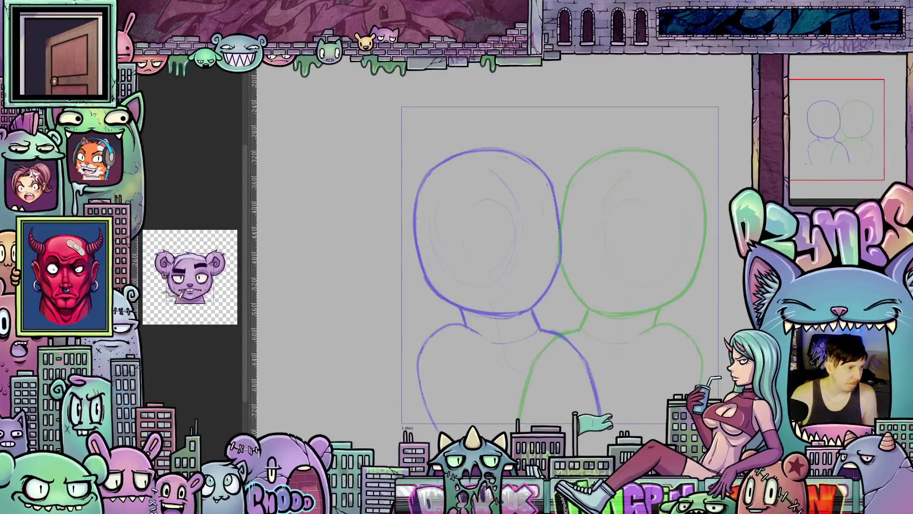
key("Delete")
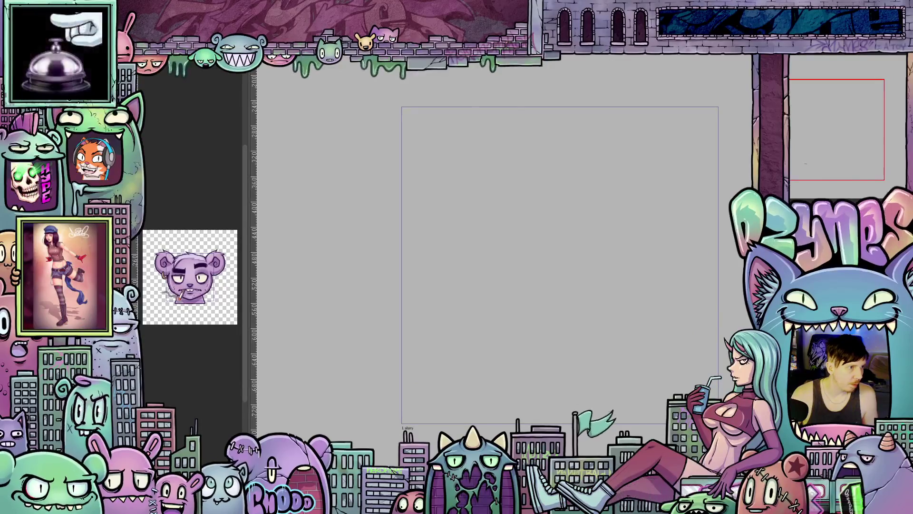
key("ctrl+z")
key("ctrl+z")
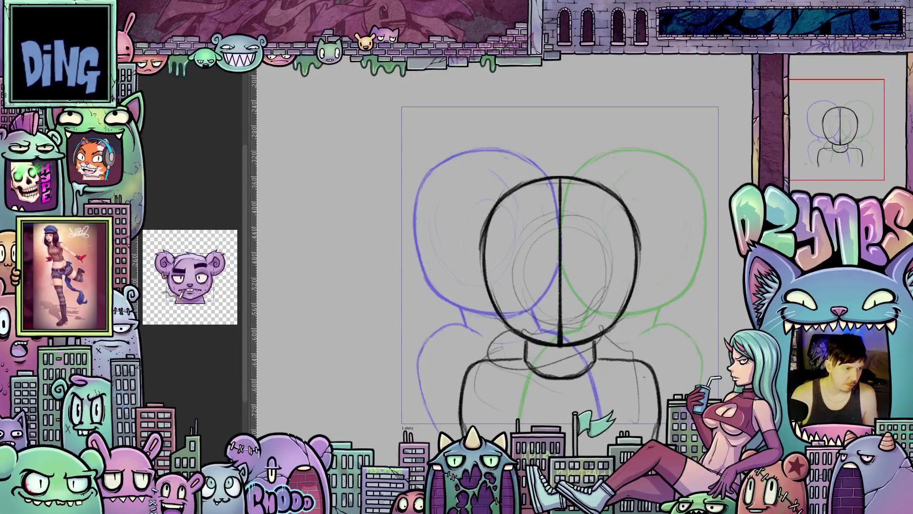
key("ctrl+z")
key("ctrl+z")
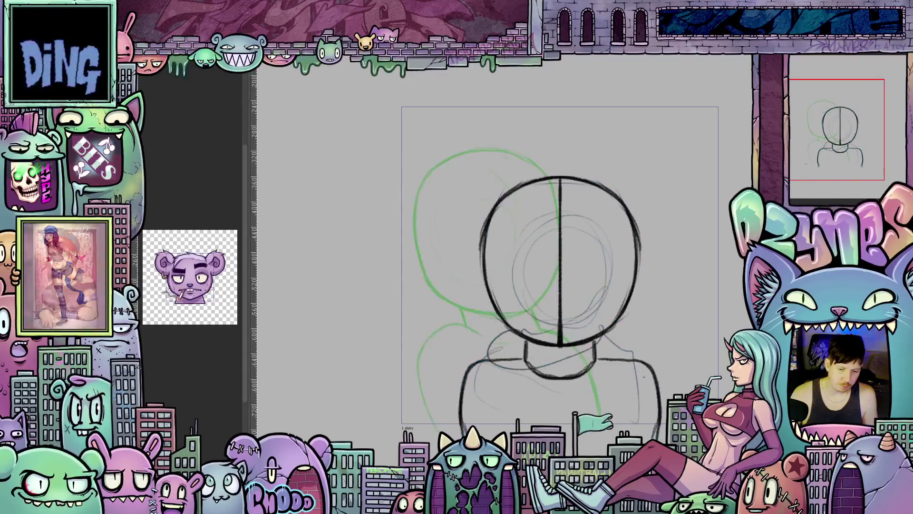
key("ctrl+z")
key("ctrl+z")
key("ctrl+z")
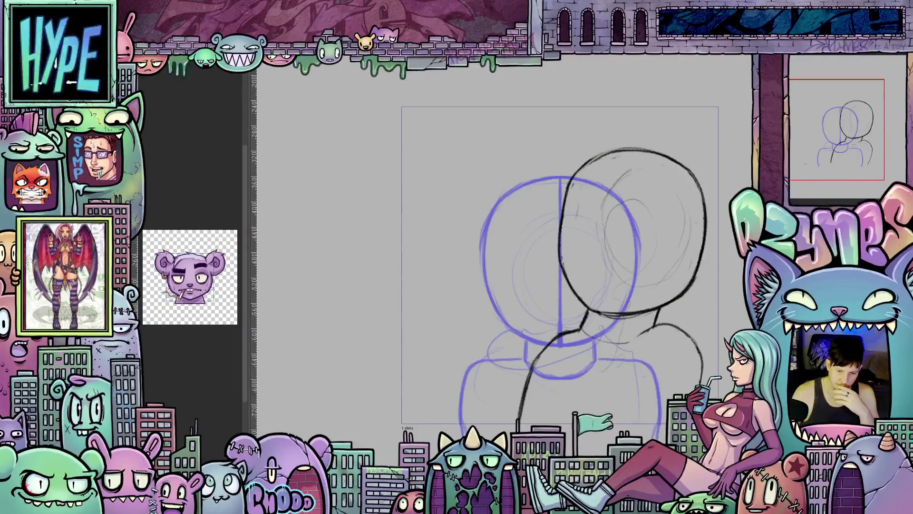
key("Left")
key("Left")
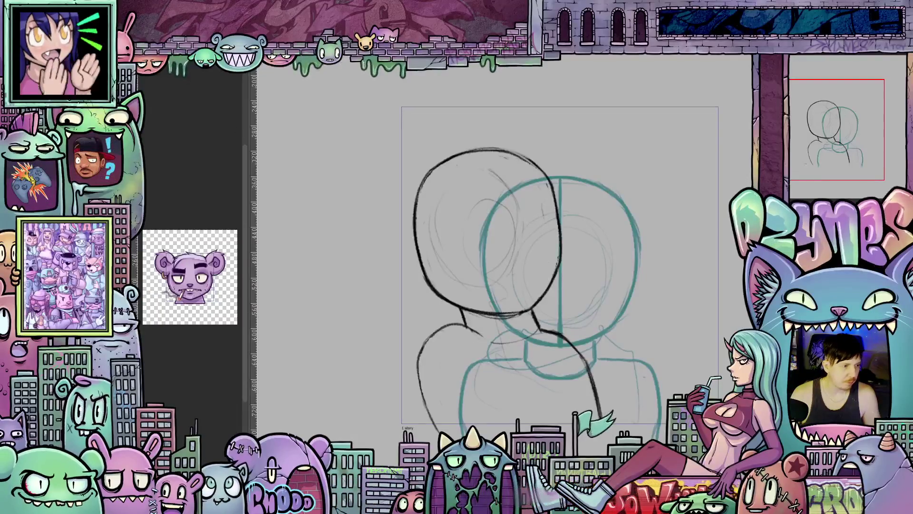
key("Right")
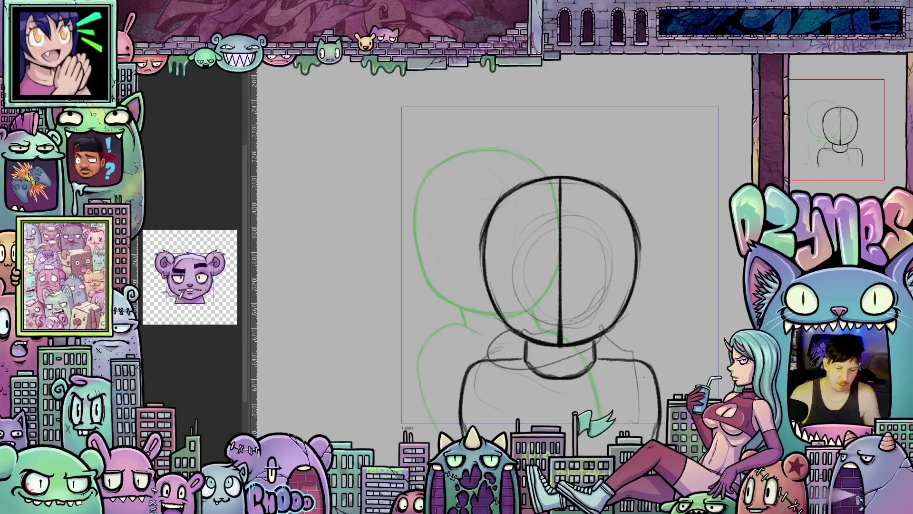
key("Right")
key("Left")
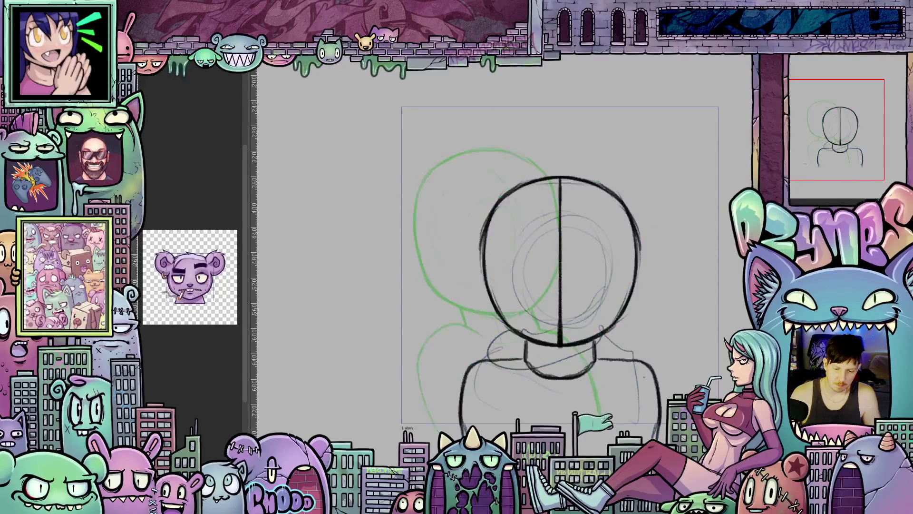
key("Right")
key("Left")
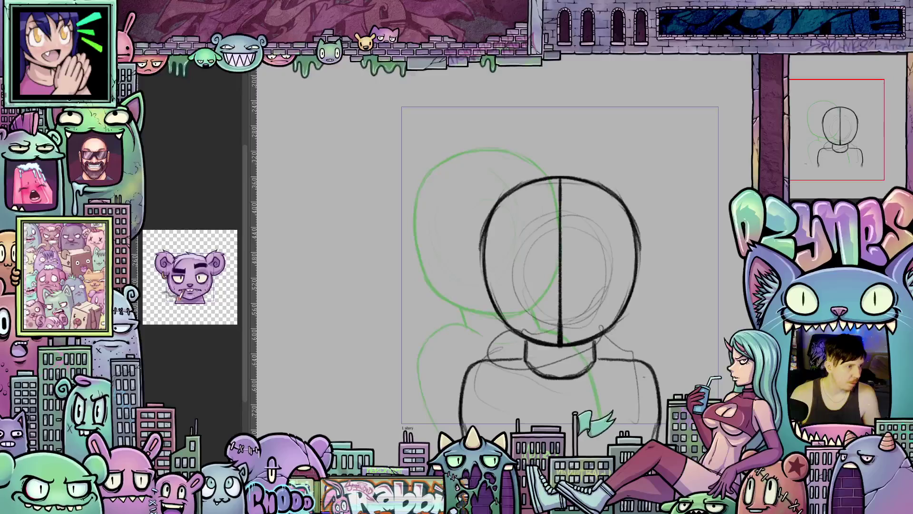
key("Left")
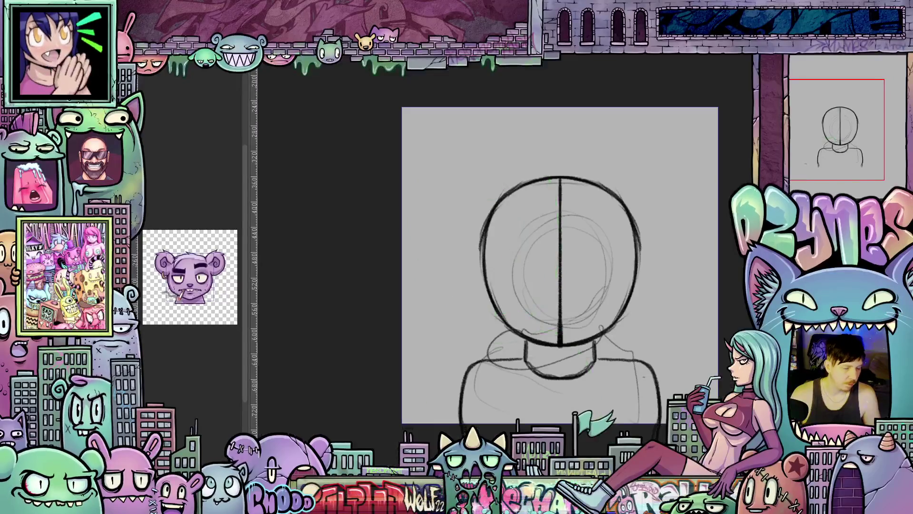
Step back and forth through the head-turn frames, landing on the centred head frame
key("Left")
key("Right")
key("Right")
key("Left")
key("Left")
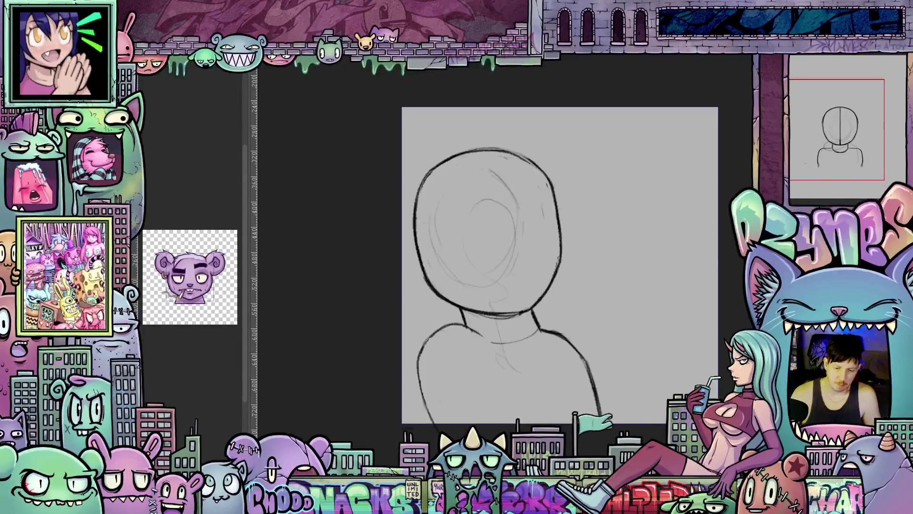
key("Right")
key("Right")
key("Left")
key("Left")
key("Right")
key("Right")
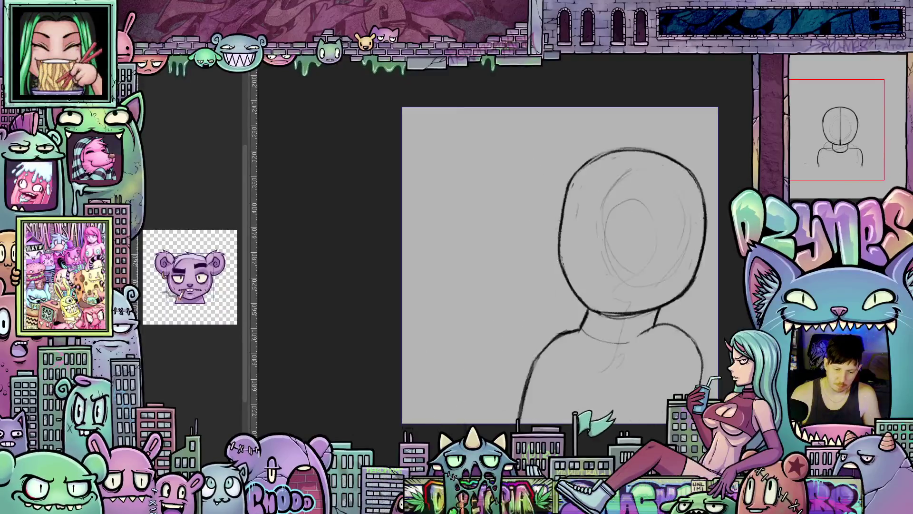
key("Left")
key("Left")
key("Right")
key("Right")
key("Left")
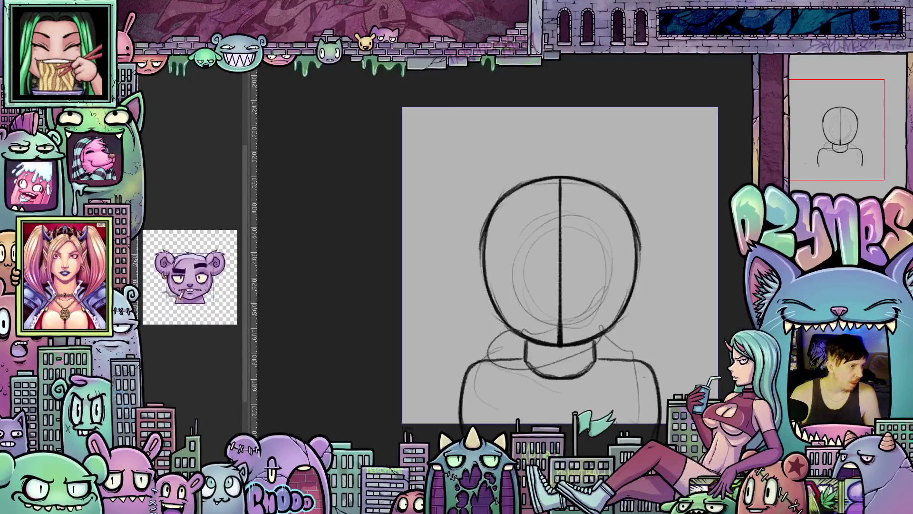
key("Left")
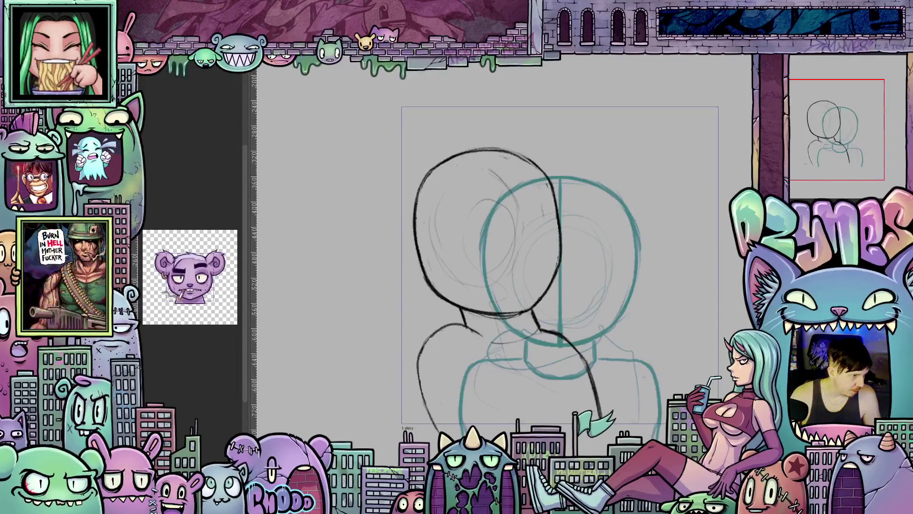
Advance to the right-leaning head frame with onion skins, then loop-play the head-turn animation
key("Right")
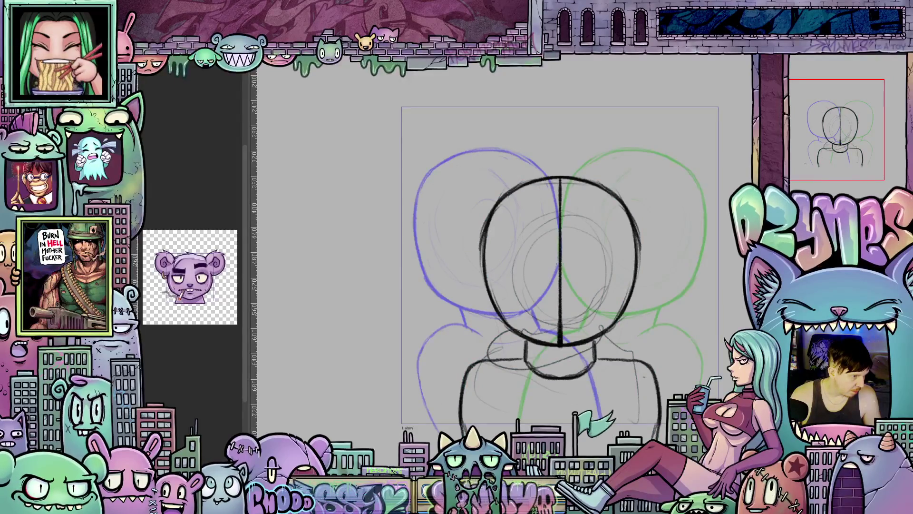
key("Right")
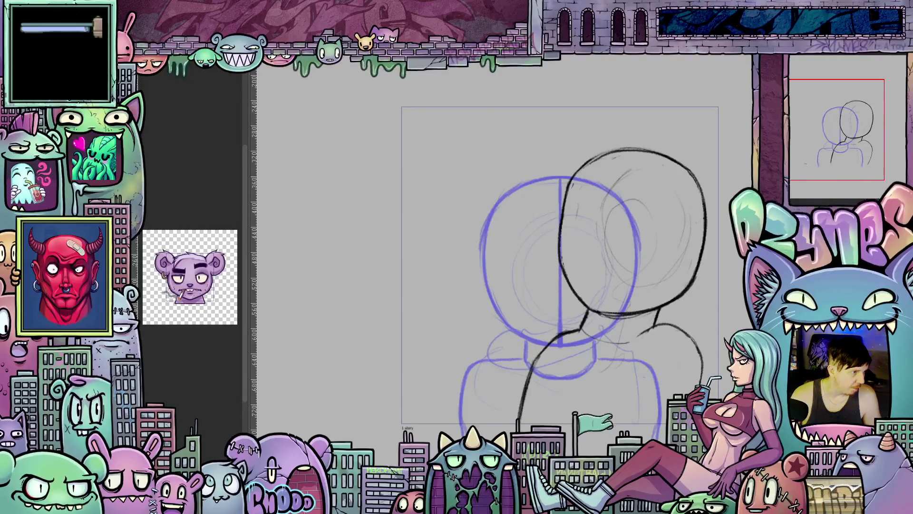
key("space")
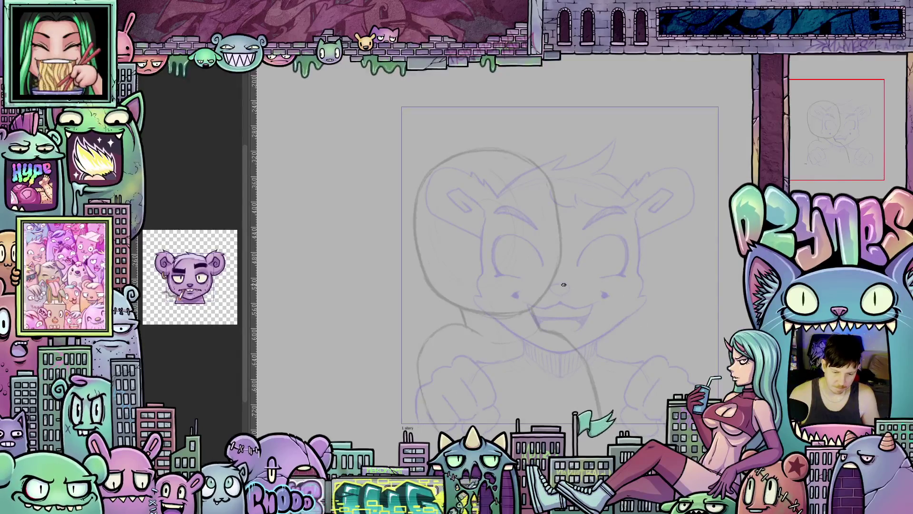
Zoom in on the left head and sketch the bear's snout and nose
scroll(564, 284, "up", 2)
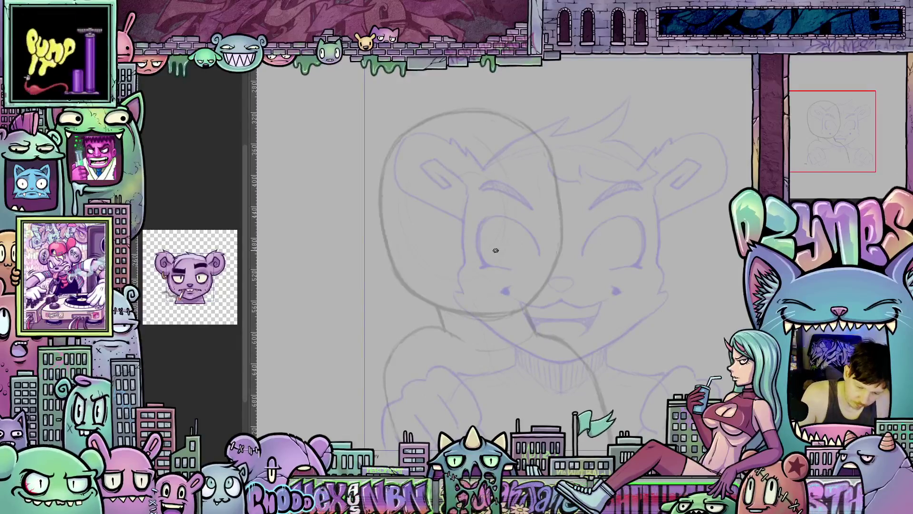
left_click_drag(491, 249, 513, 244)
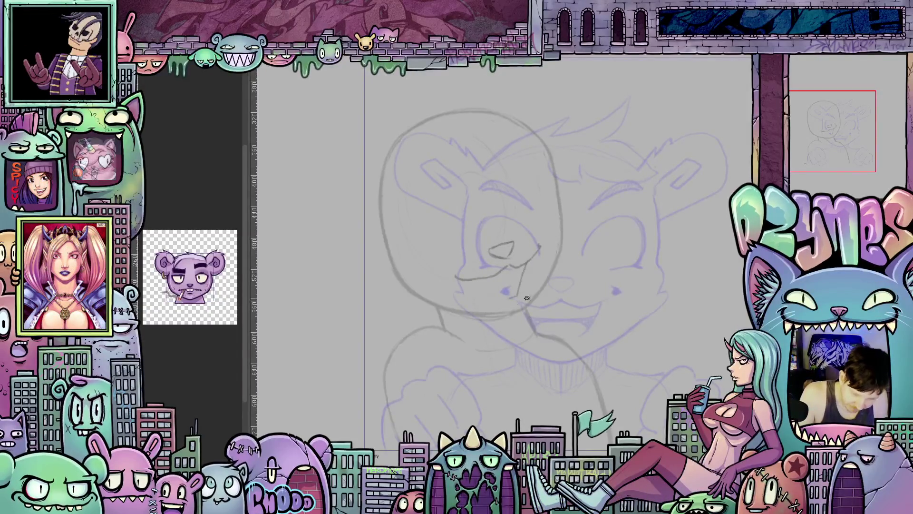
left_click_drag(639, 345, 490, 283)
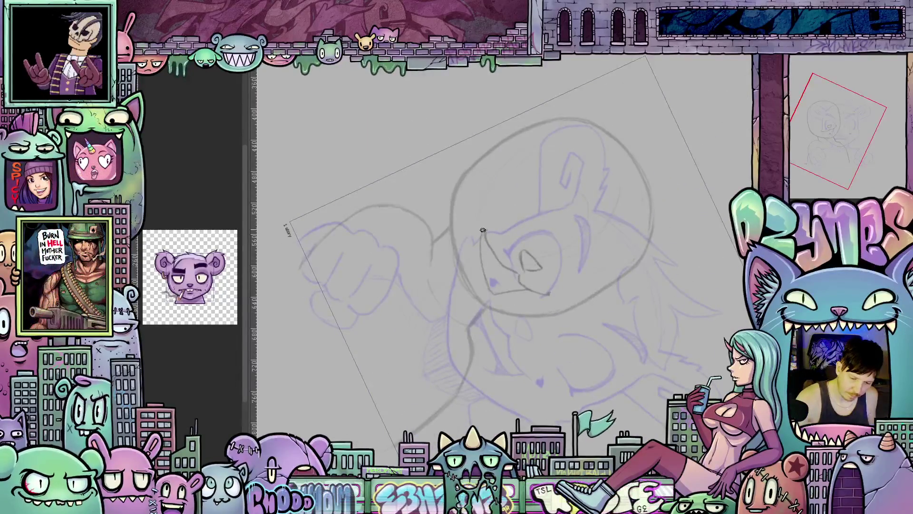
Draw the grin's curve rising from the mouth corner and the face's left contour, rotating the canvas as needed
left_click_drag(486, 231, 541, 244)
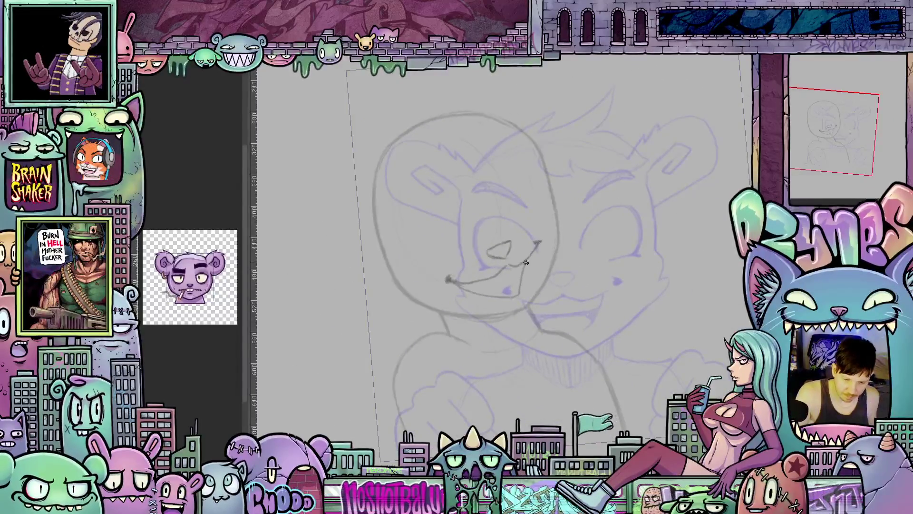
left_click_drag(651, 282, 530, 268)
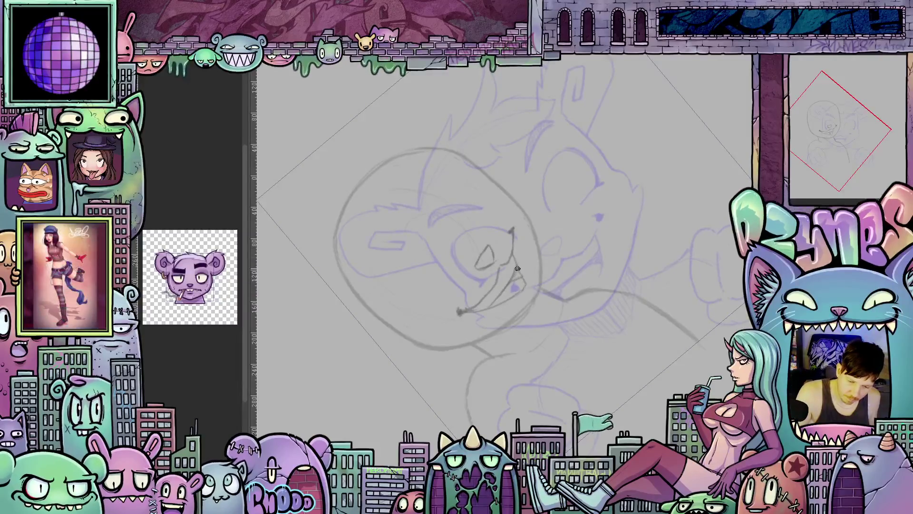
mouse_move(527, 290)
left_mouse_down()
mouse_move(559, 349)
mouse_move(611, 303)
left_mouse_up()
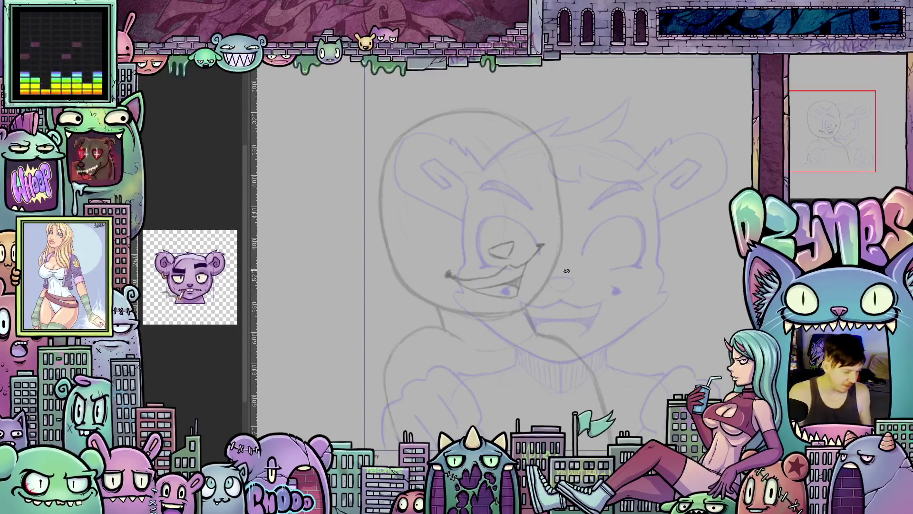
left_click_drag(560, 296, 638, 265)
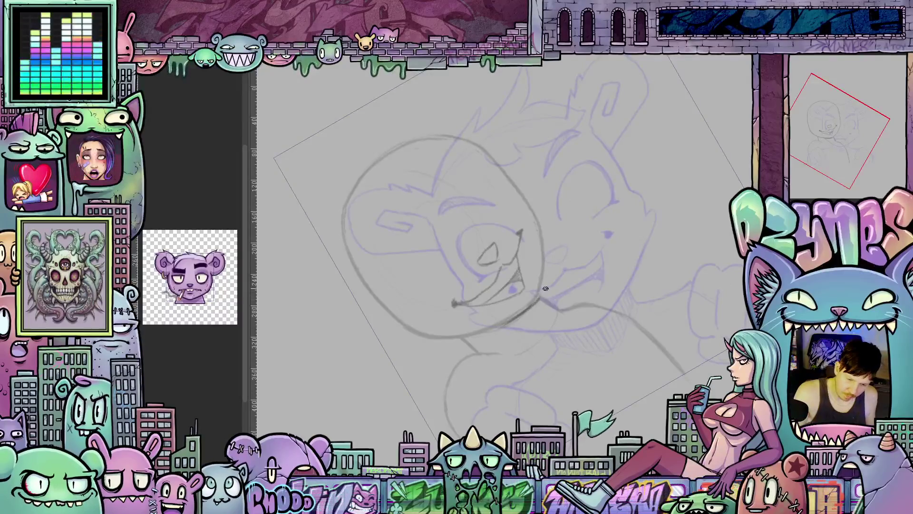
left_click_drag(542, 289, 620, 247)
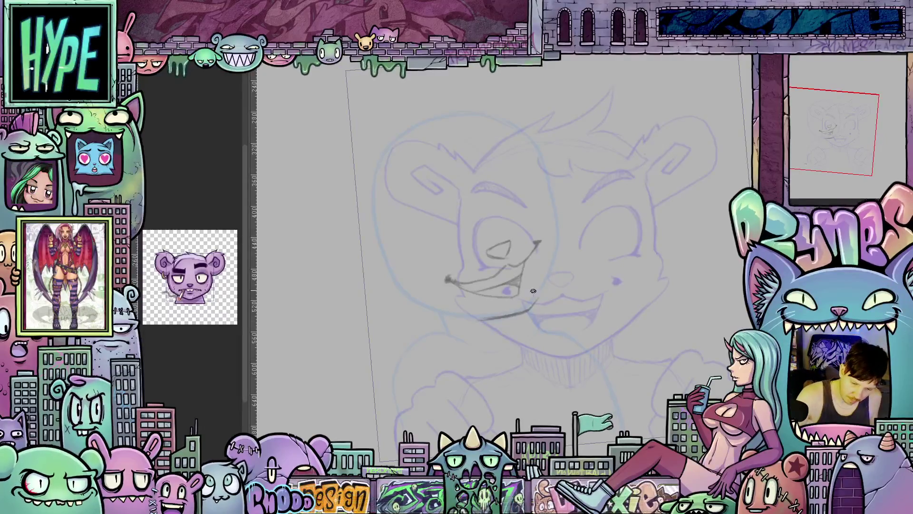
left_click_drag(531, 309, 554, 263)
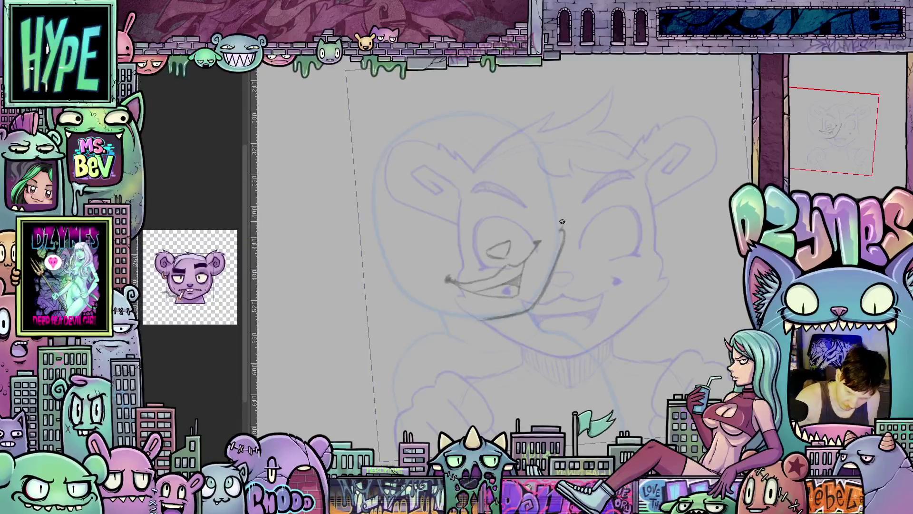
left_click_drag(444, 279, 456, 228)
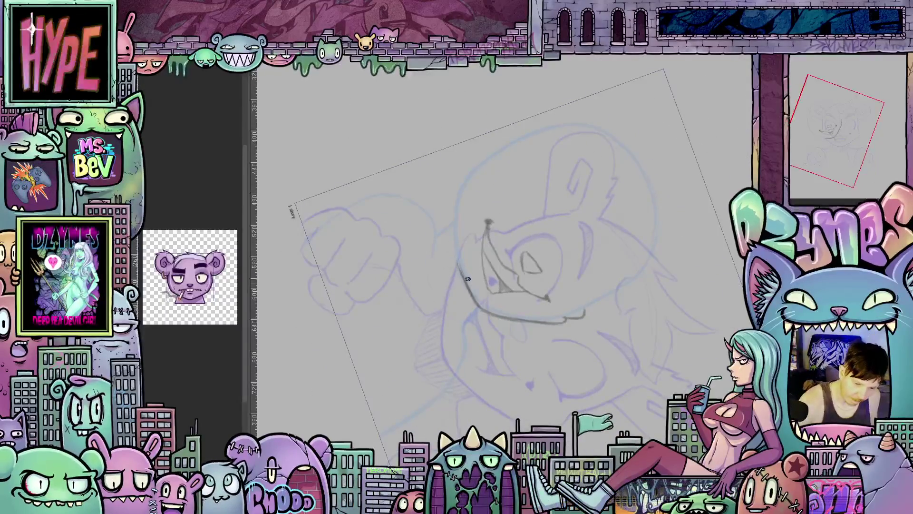
left_click_drag(460, 276, 456, 214)
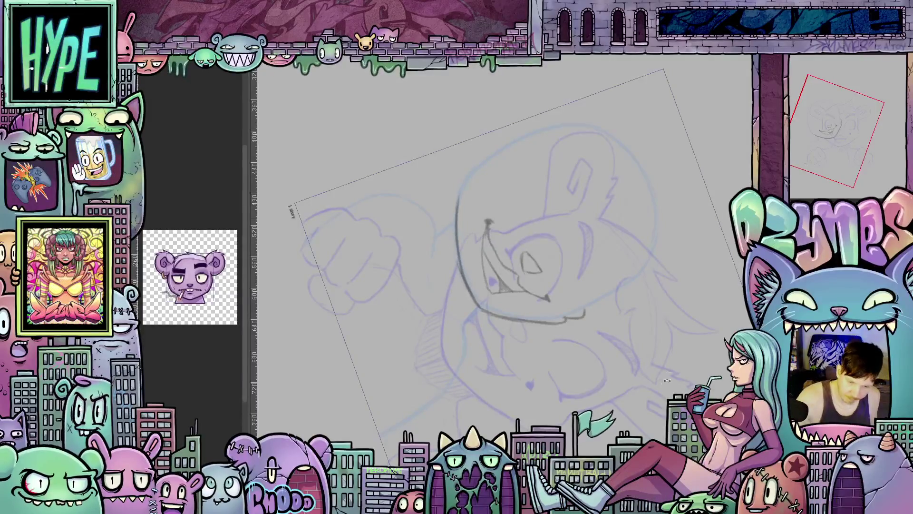
left_click_drag(667, 380, 674, 188)
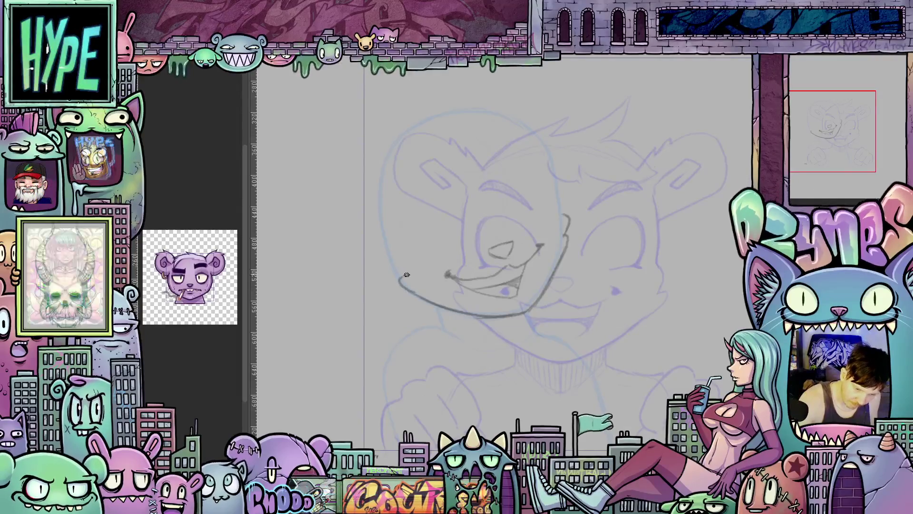
Redraw the bear's left jaw and head outline with pencil strokes
left_click_drag(399, 276, 400, 258)
scroll(537, 272, "up", 2)
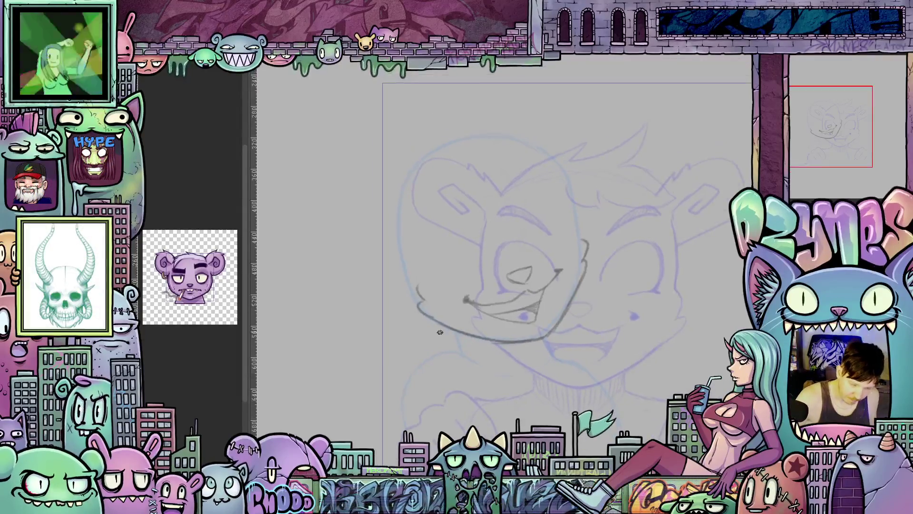
left_click_drag(402, 282, 401, 205)
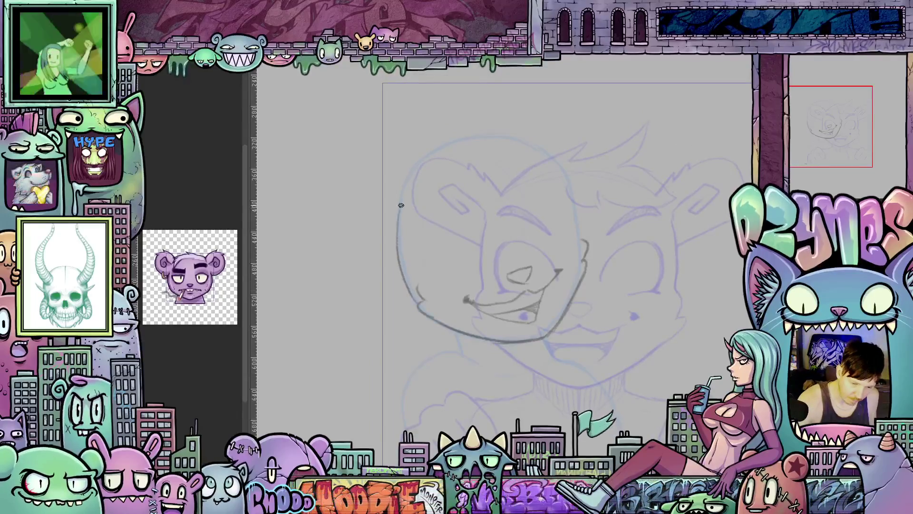
Sketch the bear's eye with its outer curve and a refining stroke
left_click_drag(569, 313, 574, 379)
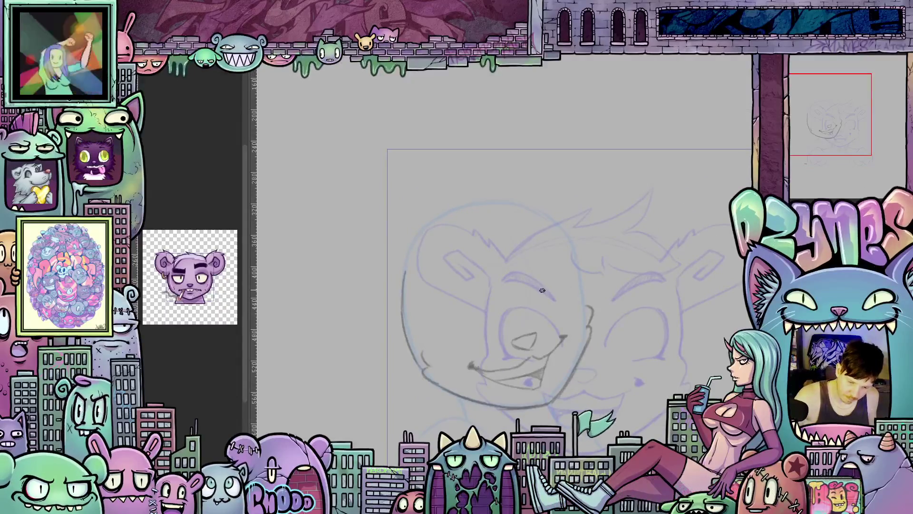
left_click_drag(538, 307, 545, 271)
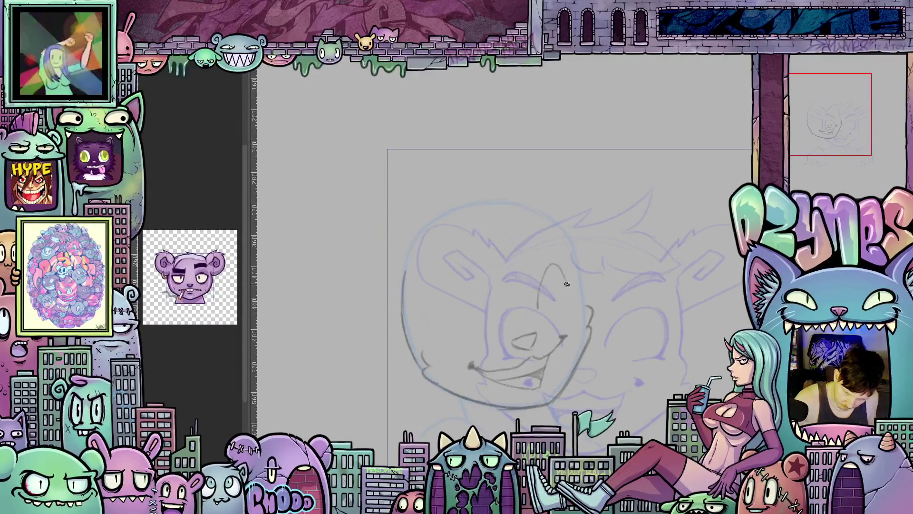
left_click_drag(571, 314, 554, 264)
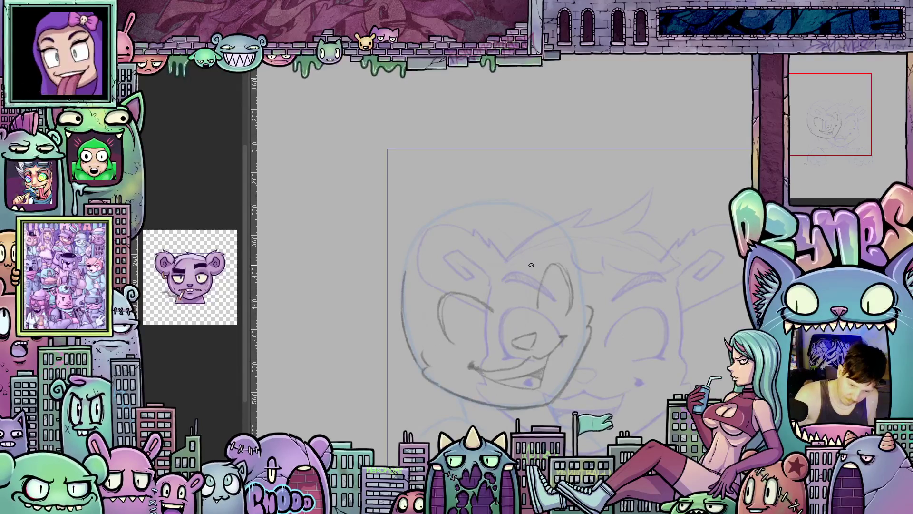
mouse_move(539, 255)
left_mouse_down()
mouse_move(529, 274)
mouse_move(564, 251)
left_mouse_up()
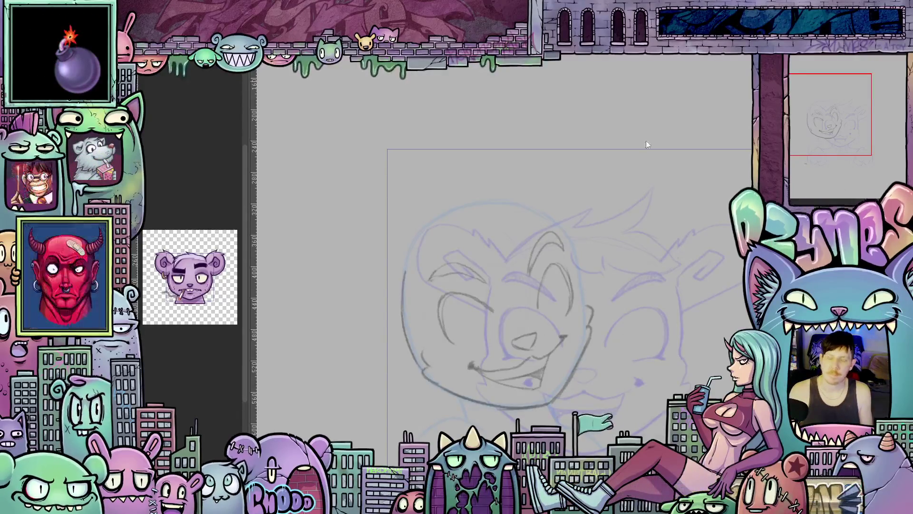
scroll(595, 341, "up", 1)
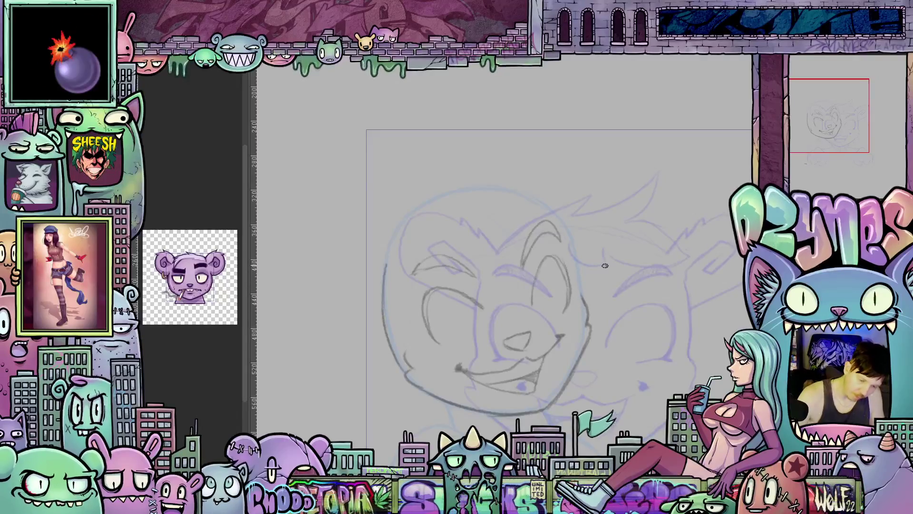
Strengthen the left edge of the bear's face and head with darker pencil strokes
left_click_drag(406, 357, 404, 337)
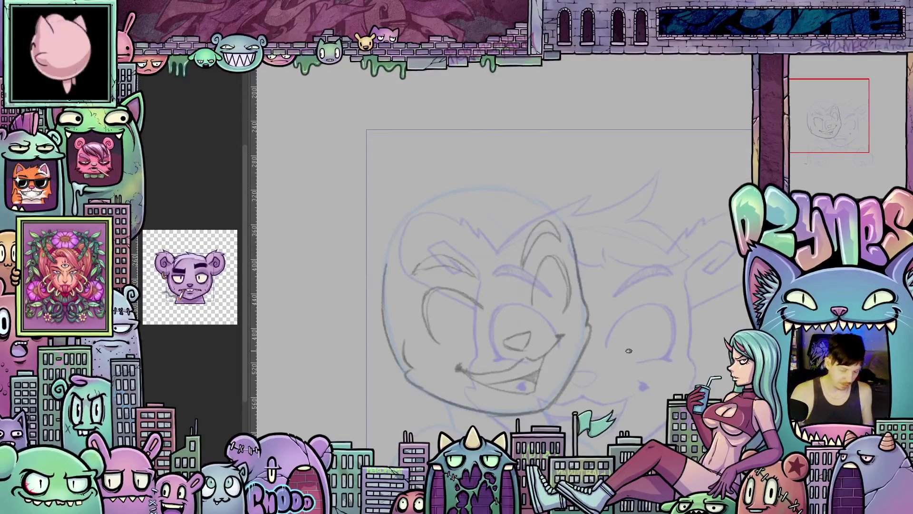
mouse_move(624, 360)
left_mouse_down()
mouse_move(571, 417)
mouse_move(534, 372)
left_mouse_up()
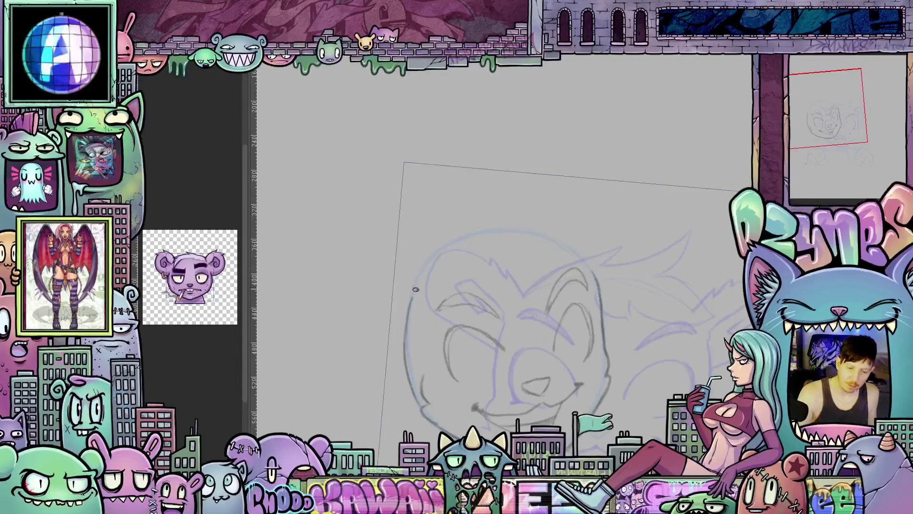
mouse_move(416, 290)
left_mouse_down()
mouse_move(414, 273)
mouse_move(476, 203)
mouse_move(518, 232)
mouse_move(495, 265)
left_mouse_up()
mouse_move(676, 340)
left_mouse_down()
mouse_move(565, 219)
mouse_move(648, 184)
left_mouse_up()
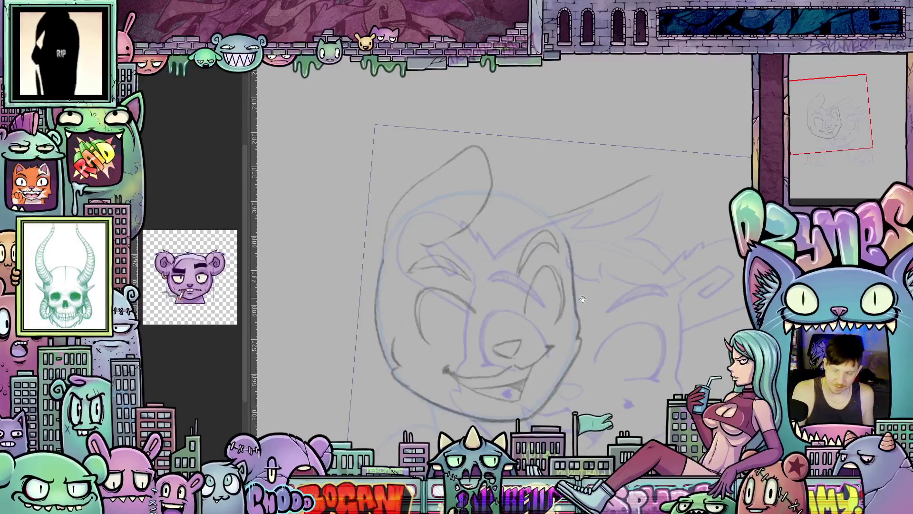
Add a pencil stroke at the top of the bear's head, tilting the canvas to draw
left_click_drag(583, 299, 562, 335)
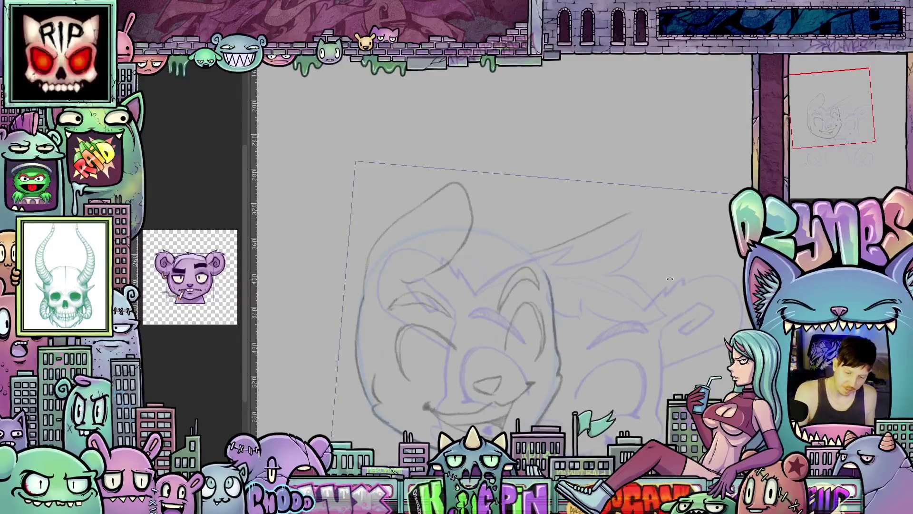
mouse_move(670, 279)
left_mouse_down()
mouse_move(614, 214)
mouse_move(537, 205)
mouse_move(475, 223)
left_mouse_up()
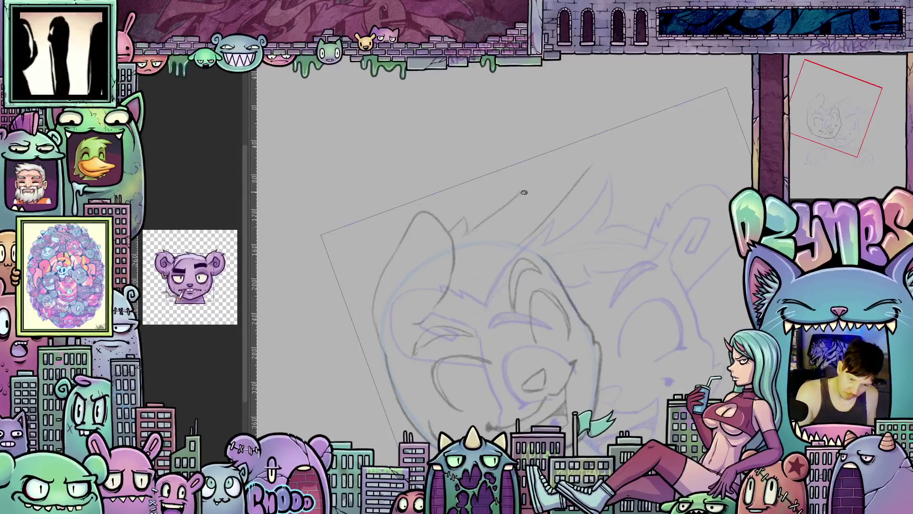
left_click_drag(524, 192, 513, 225)
mouse_move(586, 280)
left_mouse_down()
mouse_move(636, 255)
mouse_move(600, 262)
mouse_move(604, 302)
left_mouse_up()
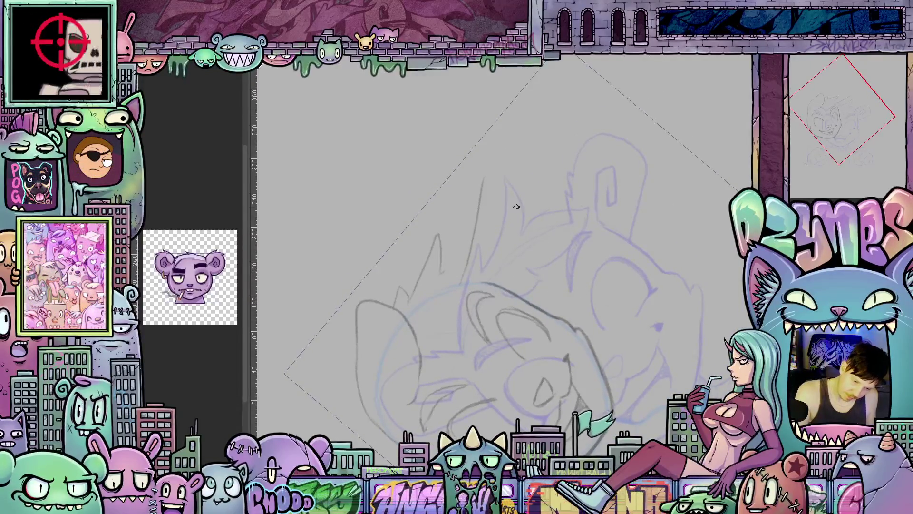
key("Escape")
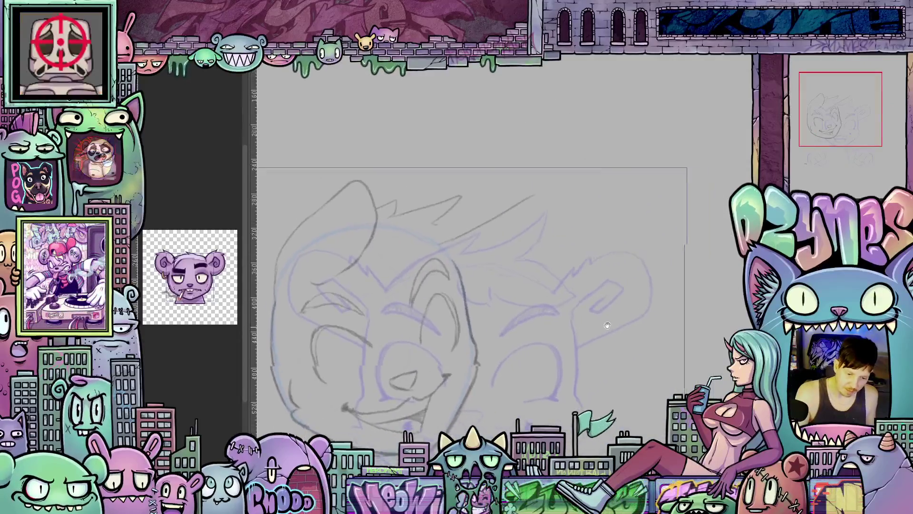
left_click_drag(638, 307, 626, 277)
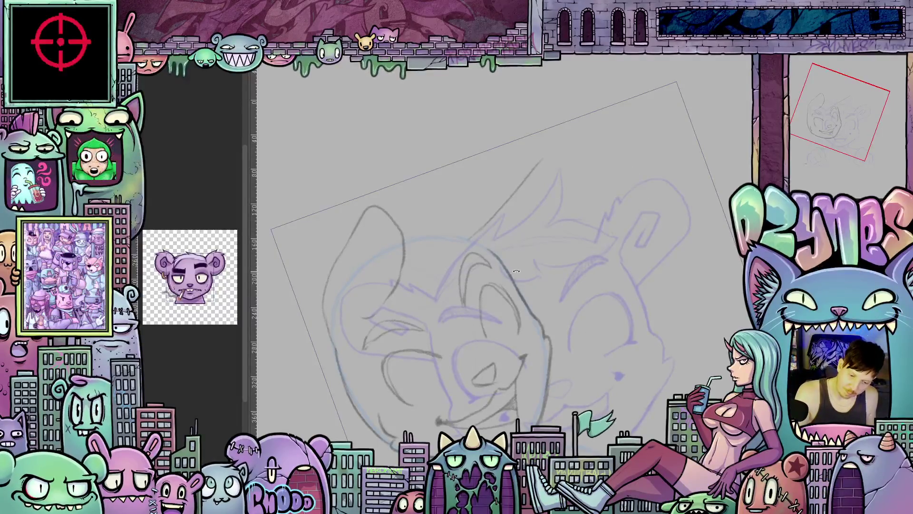
left_click_drag(516, 274, 499, 246)
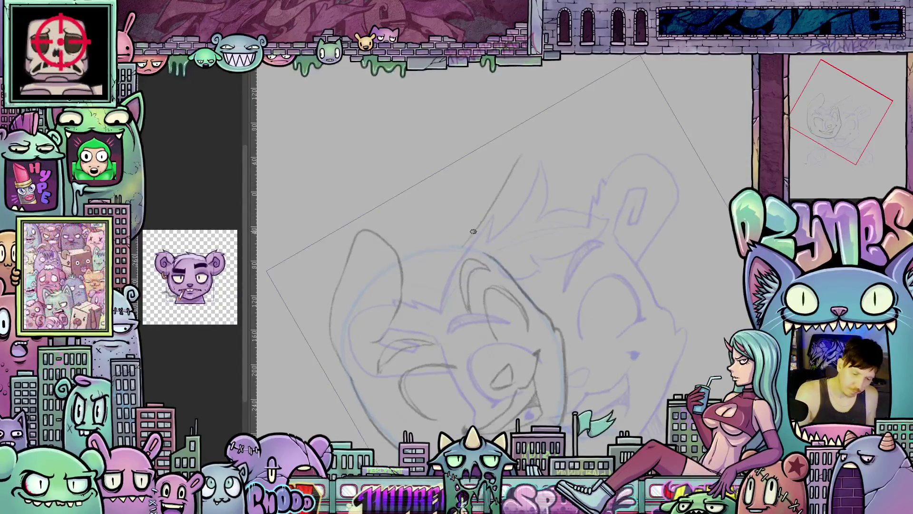
Erase the old dark stroke atop the head and draw a new curve in its place
left_click_drag(465, 244, 516, 157)
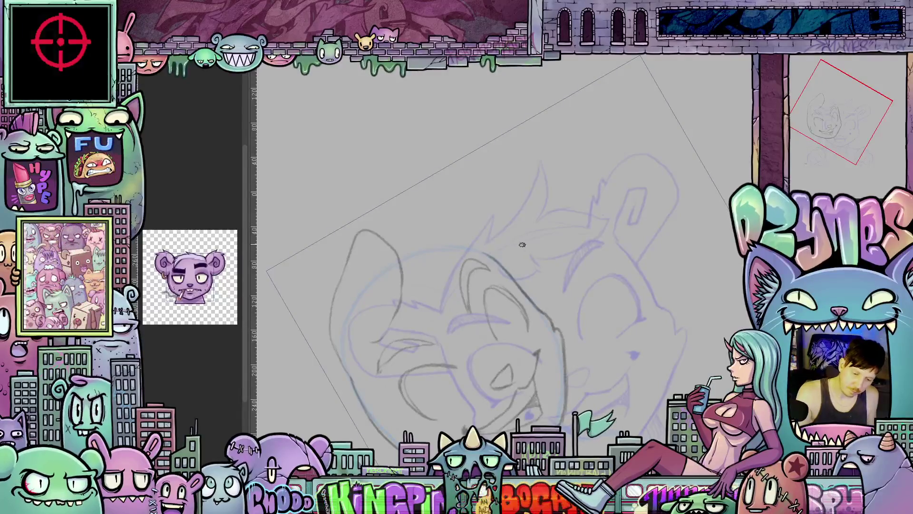
left_click_drag(483, 241, 544, 194)
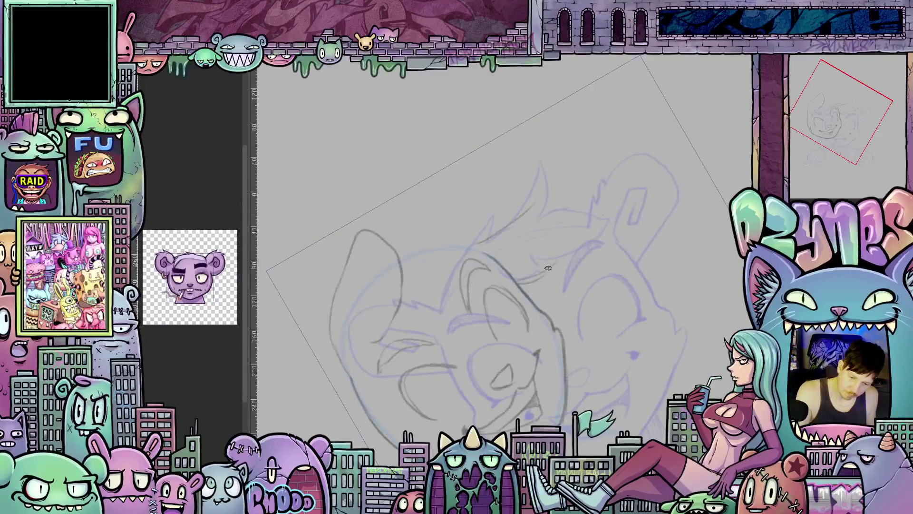
left_click_drag(564, 260, 575, 207)
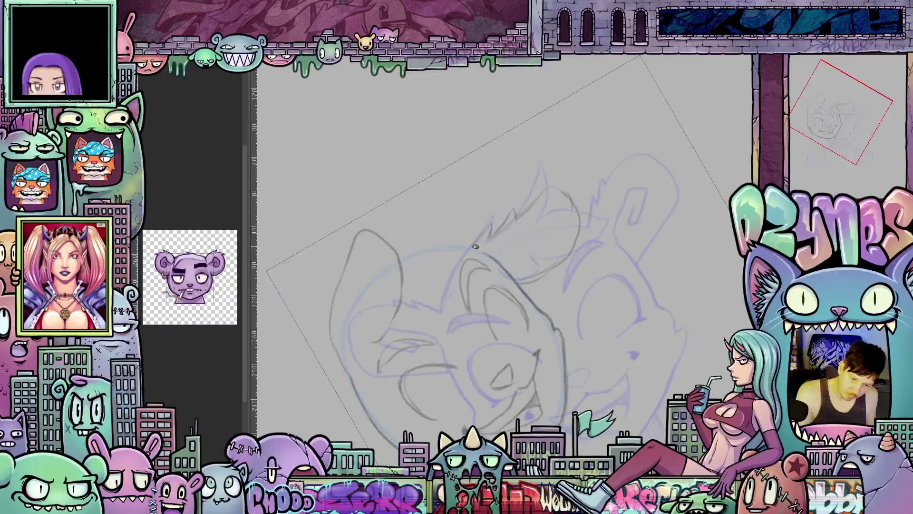
mouse_move(503, 249)
left_mouse_down()
mouse_move(593, 368)
mouse_move(575, 281)
mouse_move(585, 341)
left_mouse_up()
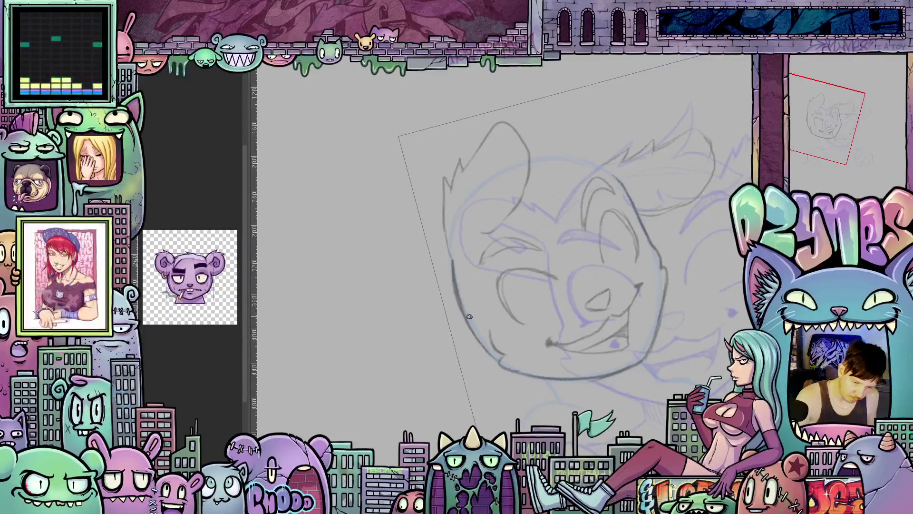
mouse_move(632, 294)
left_mouse_down()
mouse_move(668, 339)
mouse_move(645, 297)
left_mouse_up()
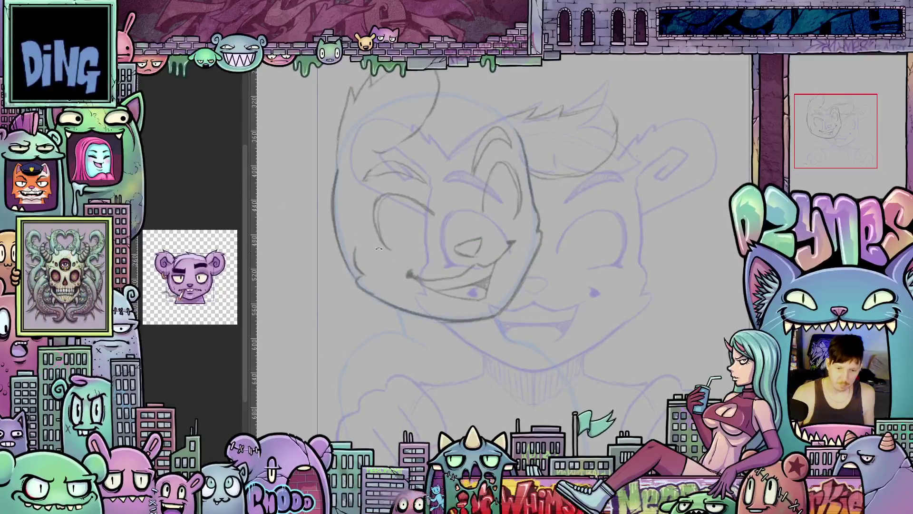
key("ctrl+minus")
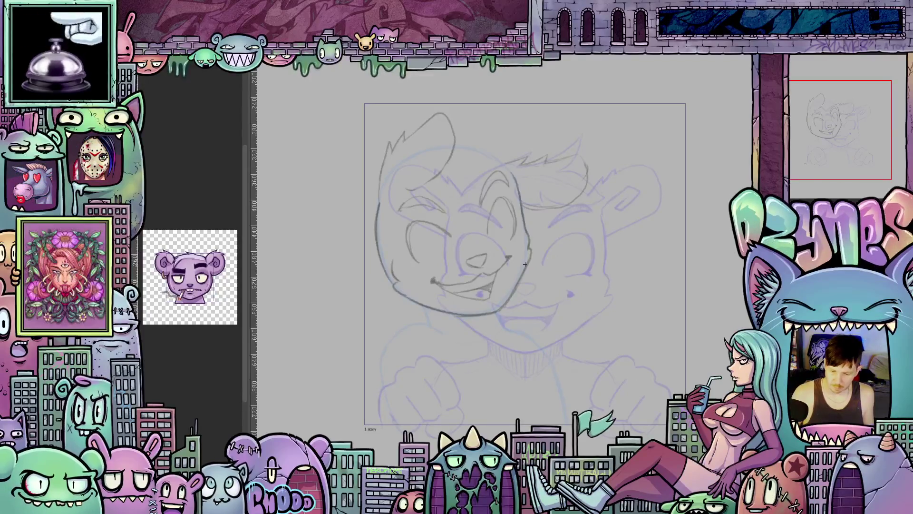
Start a transform on the bear head sketch, cancel the apply prompts, and zoom out to the full canvas
key("p")
left_click(512, 199)
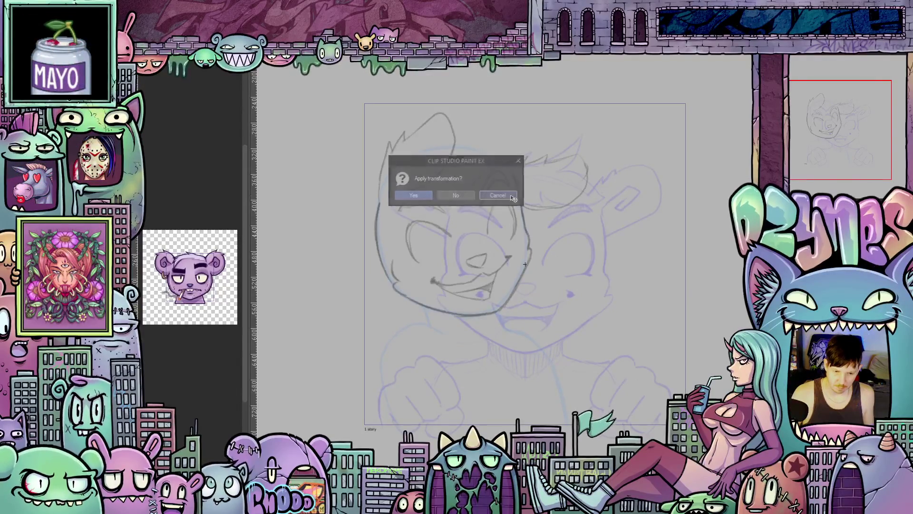
key("ctrl+minus")
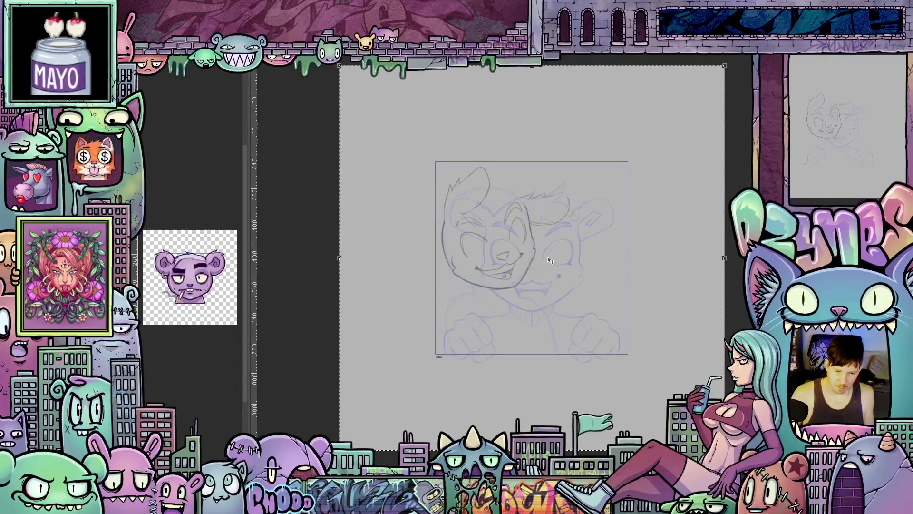
key("ctrl+minus")
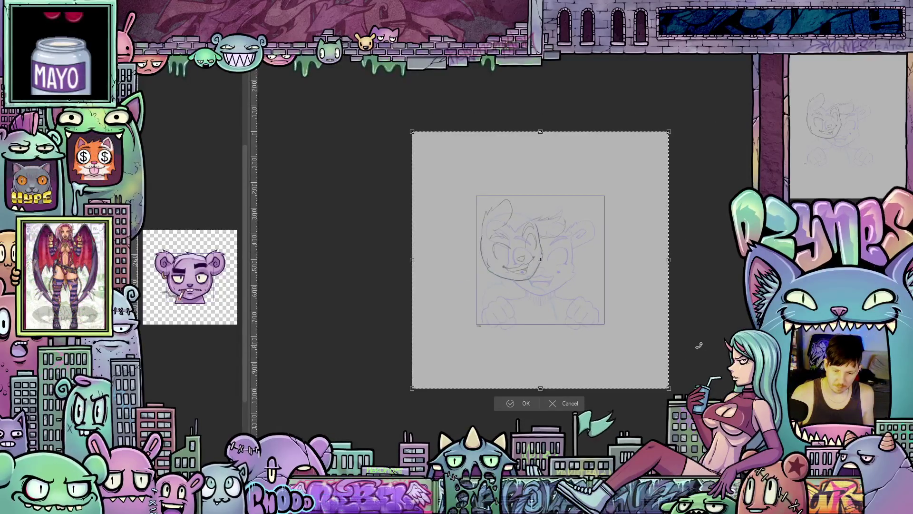
scroll(697, 346, "up", 1)
key("e")
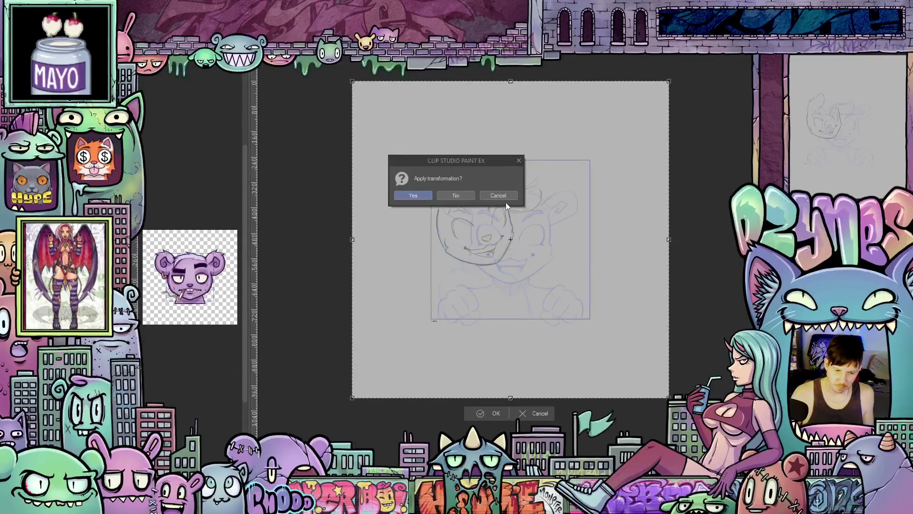
left_click(499, 196)
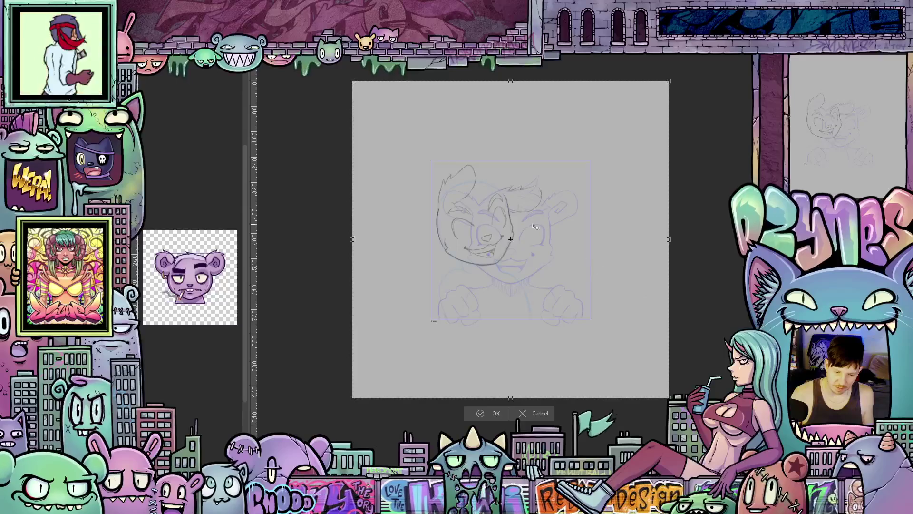
key("Return")
scroll(481, 231, "up", 2)
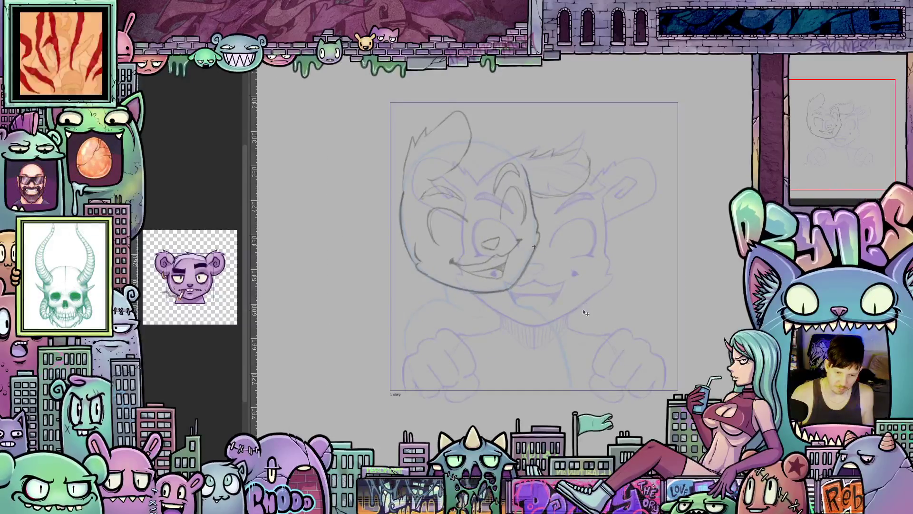
scroll(586, 309, "down", 2)
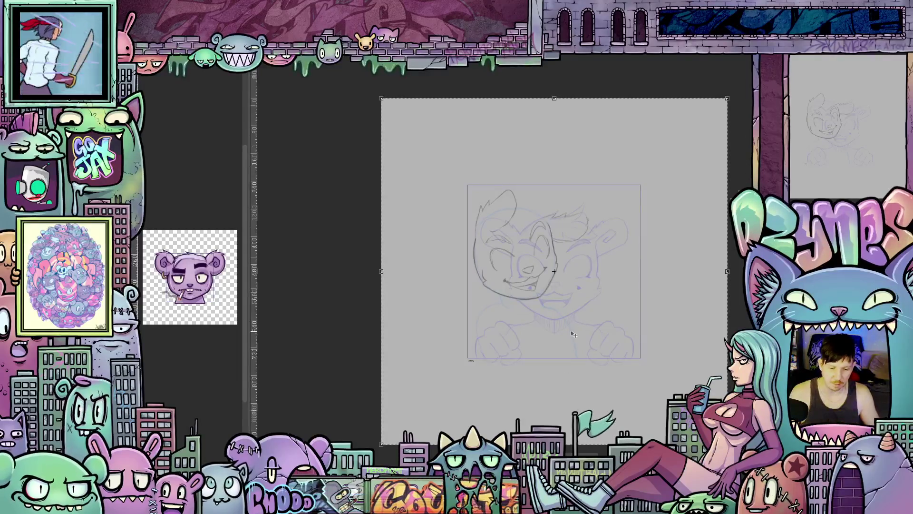
scroll(634, 408, "up", 2)
scroll(638, 374, "down", 3)
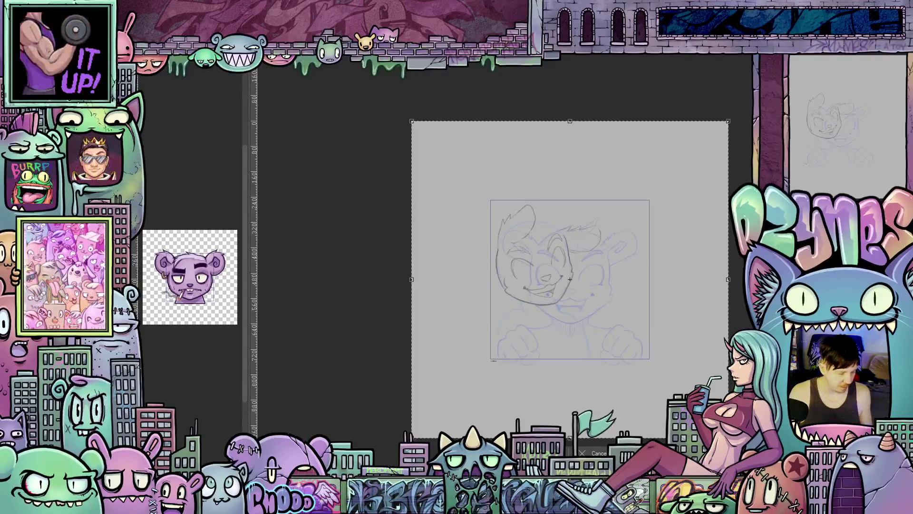
Scale the sketch up slightly, shift it up and left, then zoom back in
left_click_drag(729, 438, 750, 459)
left_click_drag(651, 391, 643, 383)
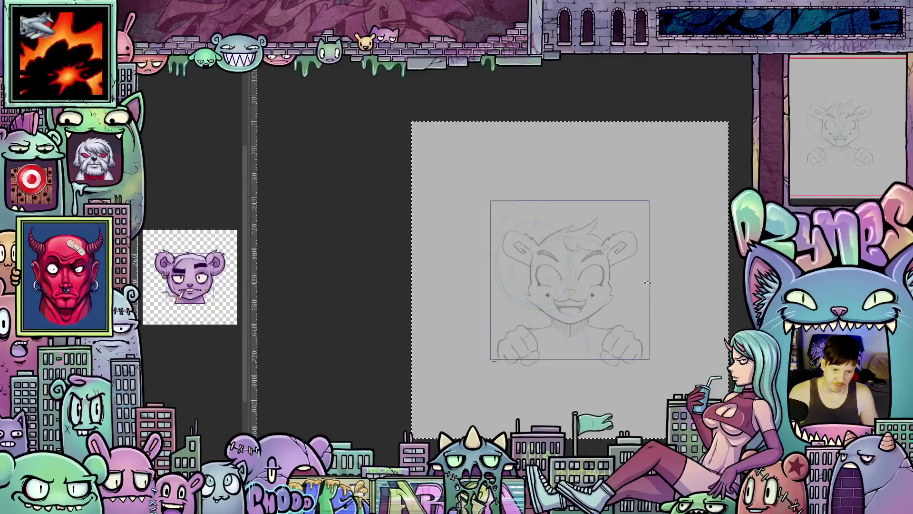
scroll(659, 260, "up", 2)
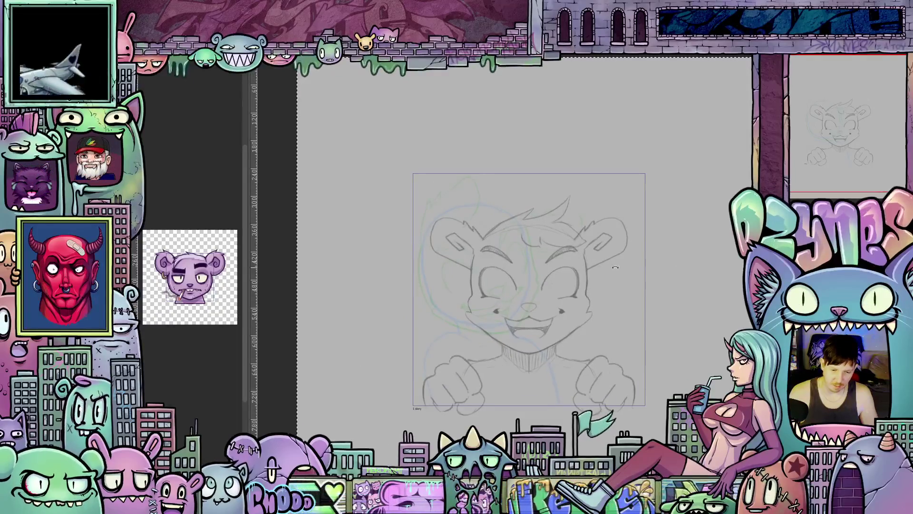
scroll(496, 350, "up", 1)
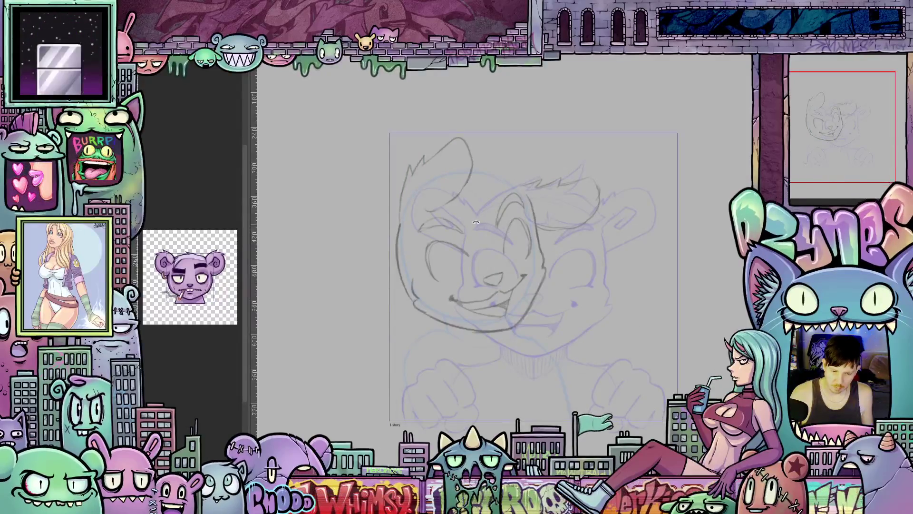
On a tilted canvas, redraw the ear, fur and lower-left head outline with pencil strokes
scroll(476, 221, "up", 1)
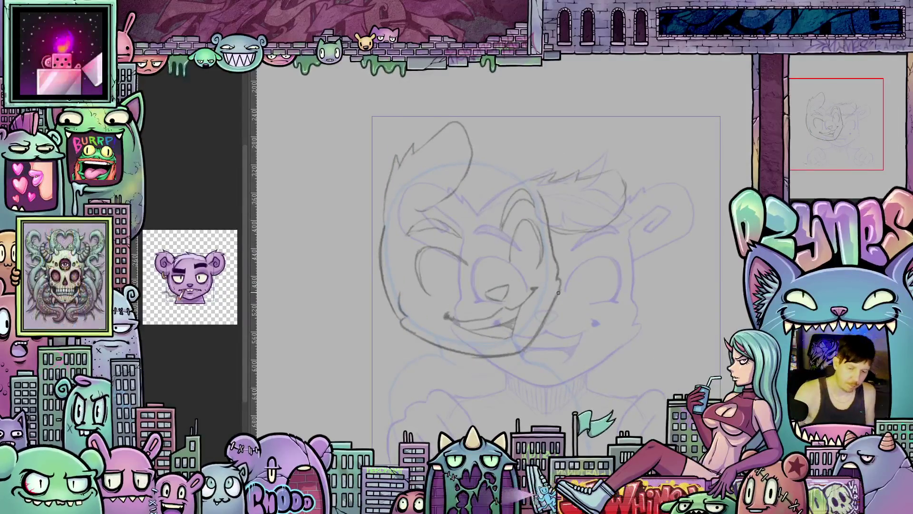
mouse_move(563, 296)
left_mouse_down()
mouse_move(553, 316)
mouse_move(577, 351)
left_mouse_up()
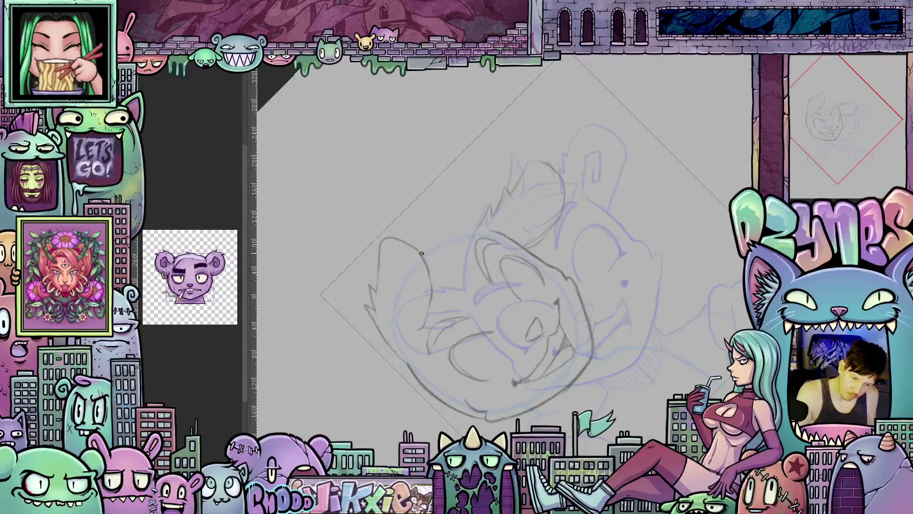
left_click_drag(420, 248, 491, 189)
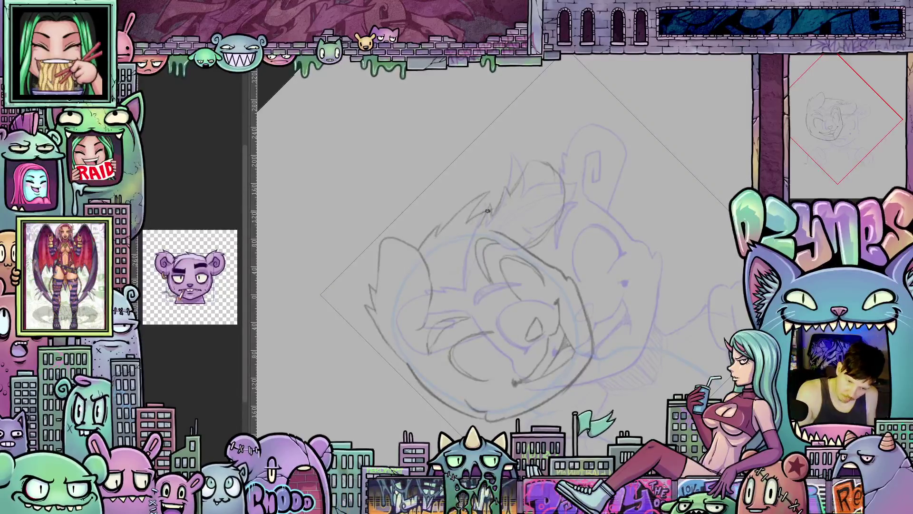
left_click_drag(488, 210, 532, 197)
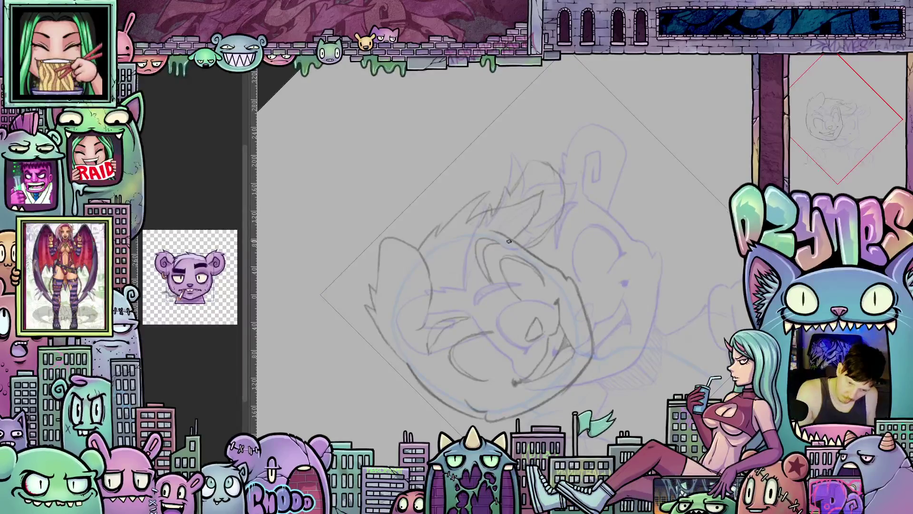
left_click_drag(525, 230, 484, 246)
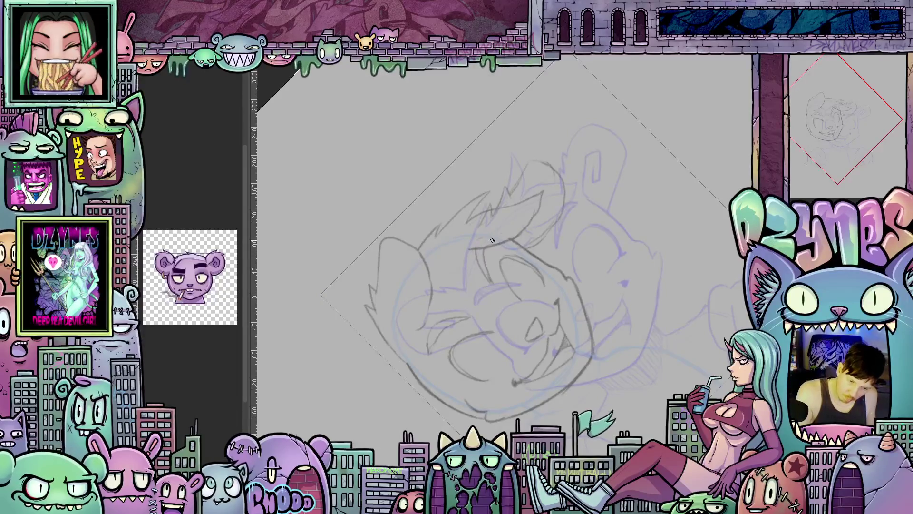
Turn the canvas view back upright and recentre the sketch in view
mouse_move(492, 241)
left_mouse_down()
mouse_move(611, 356)
mouse_move(526, 236)
left_mouse_up()
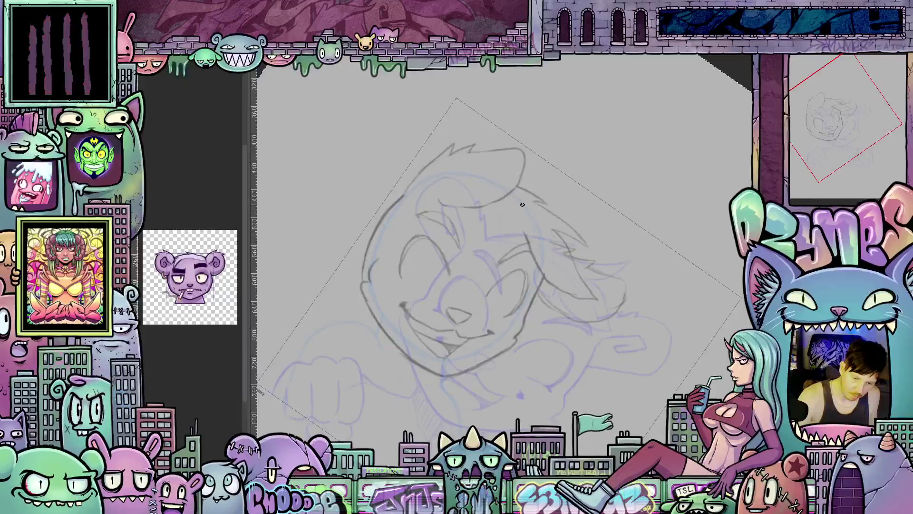
left_click_drag(522, 204, 508, 235)
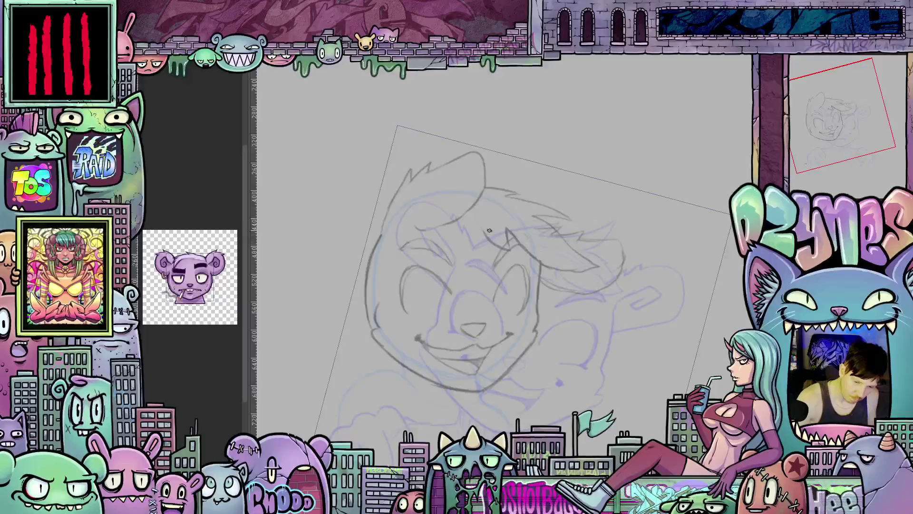
mouse_move(634, 313)
left_mouse_down()
mouse_move(661, 305)
mouse_move(667, 249)
left_mouse_up()
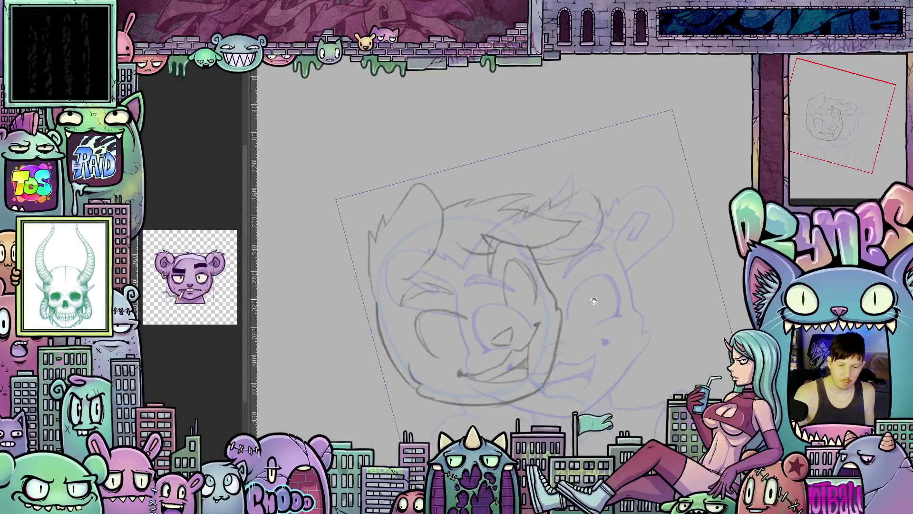
mouse_move(595, 301)
left_mouse_down()
mouse_move(514, 352)
mouse_move(436, 291)
left_mouse_up()
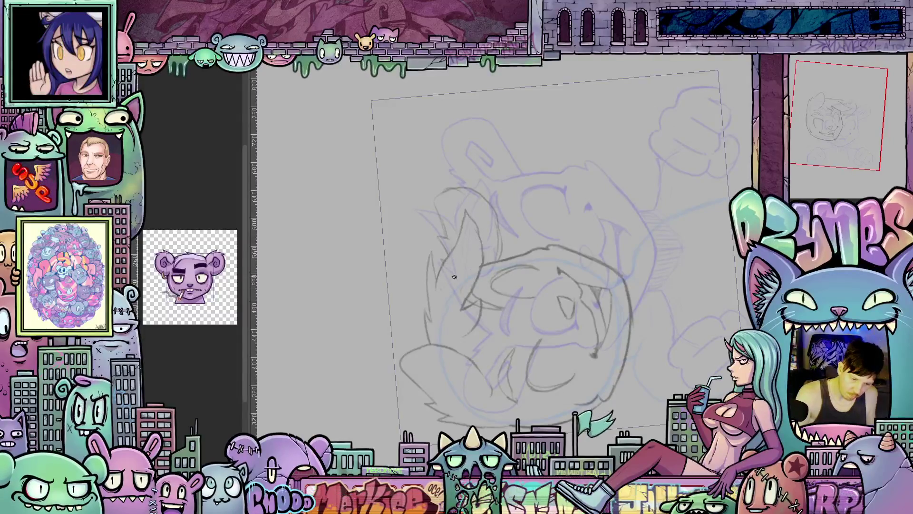
key("ctrl+at")
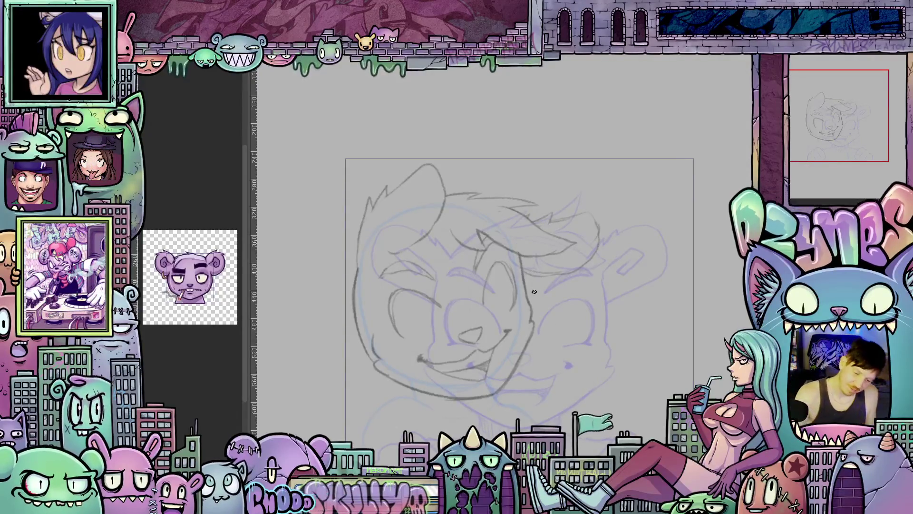
left_click_drag(520, 317, 532, 280)
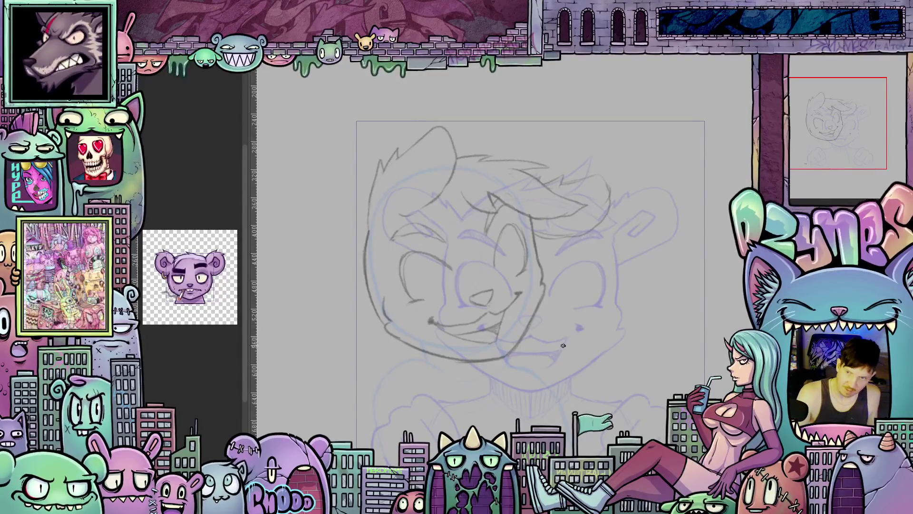
mouse_move(589, 322)
left_mouse_down()
mouse_move(538, 380)
mouse_move(533, 401)
mouse_move(526, 369)
mouse_move(534, 387)
left_mouse_up()
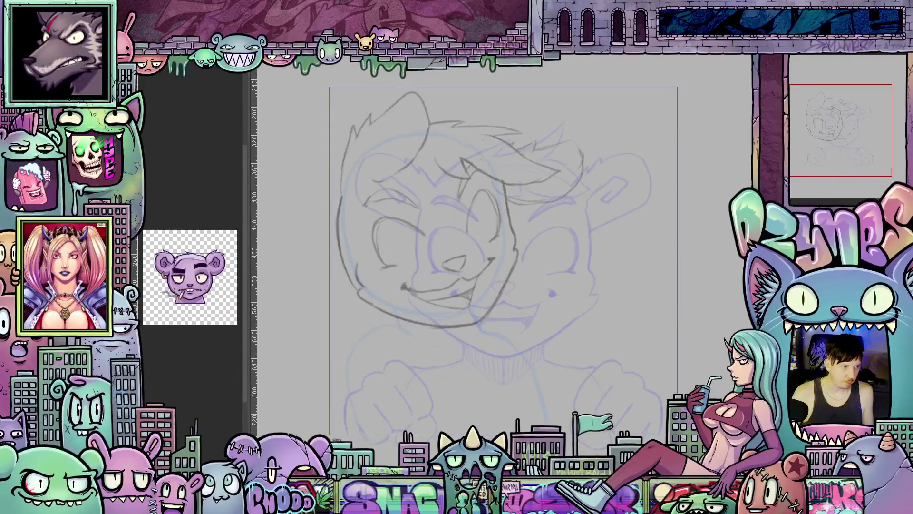
Flip back and forth between sketch states to compare against the bear drawing
key("ctrl+z")
key("ctrl+y")
key("ctrl+z")
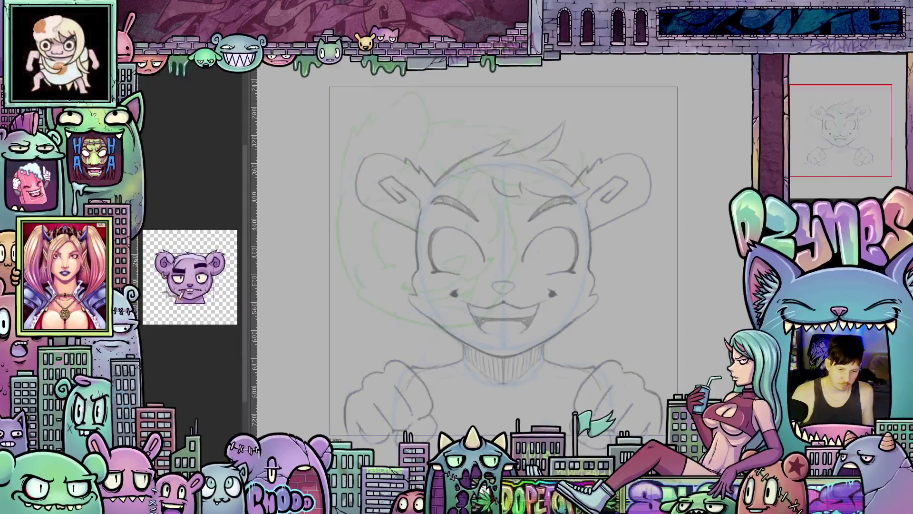
key("ctrl+y")
key("ctrl+z")
key("ctrl+y")
key("ctrl+z")
key("ctrl+y")
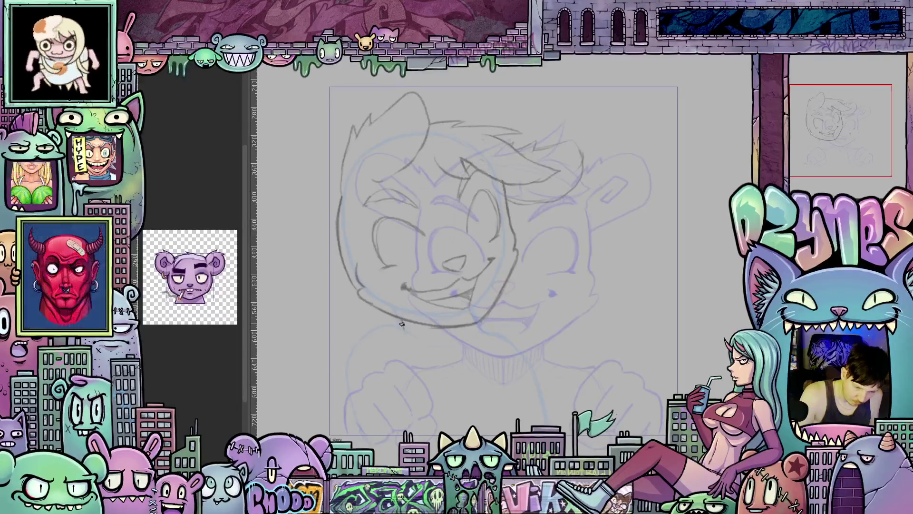
Add pencil lines below the jaw, under the chin and across the left fist
left_click_drag(481, 328, 487, 338)
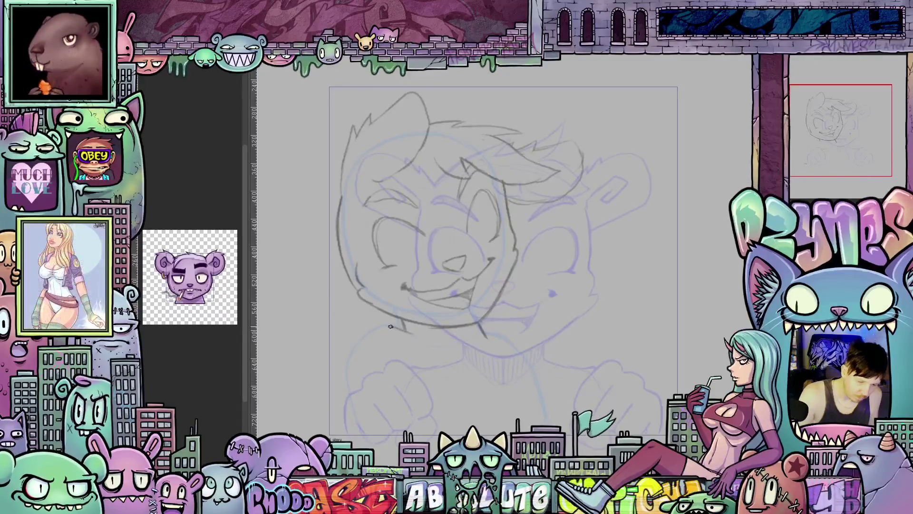
left_click_drag(398, 326, 364, 337)
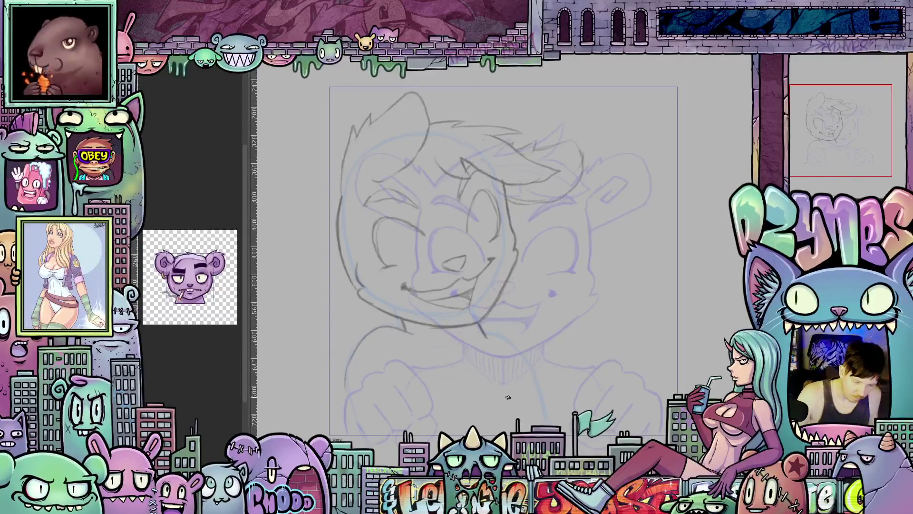
mouse_move(508, 397)
left_mouse_down()
mouse_move(549, 379)
mouse_move(492, 396)
left_mouse_up()
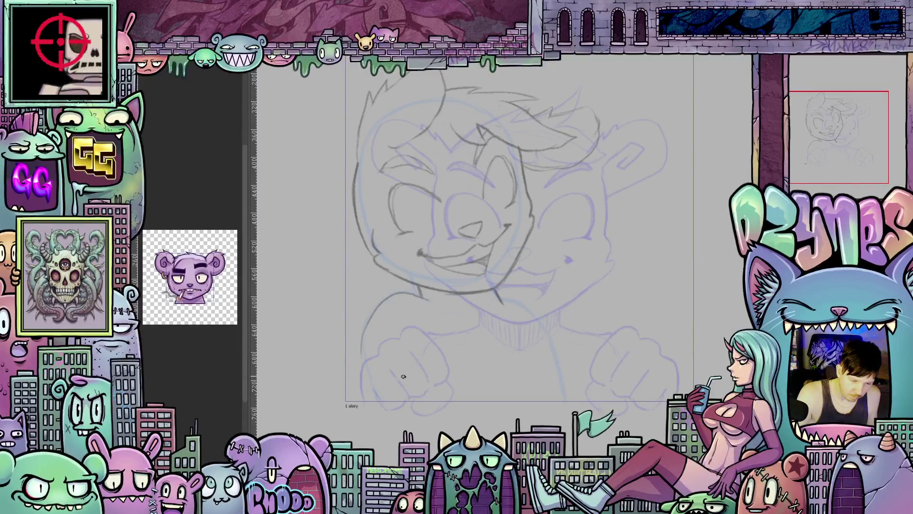
mouse_move(401, 379)
left_mouse_down()
mouse_move(435, 324)
mouse_move(482, 338)
mouse_move(481, 381)
left_mouse_up()
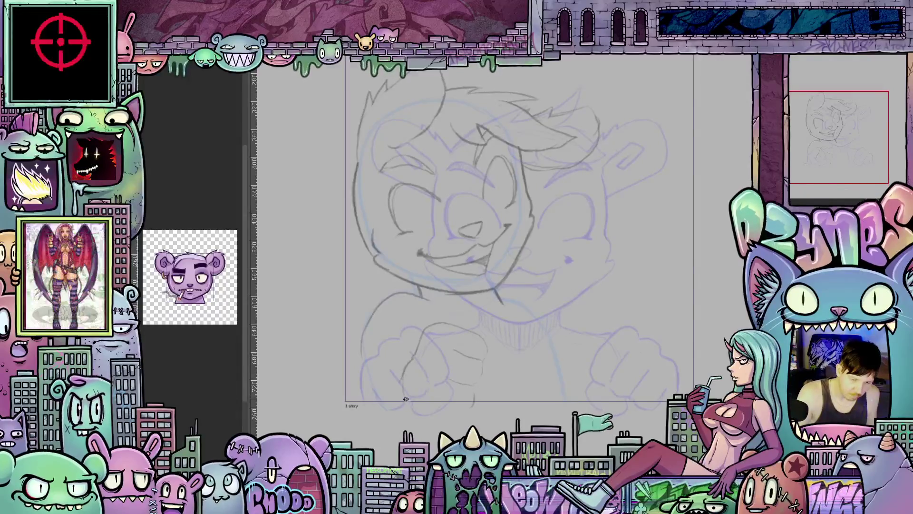
left_click_drag(397, 380, 407, 414)
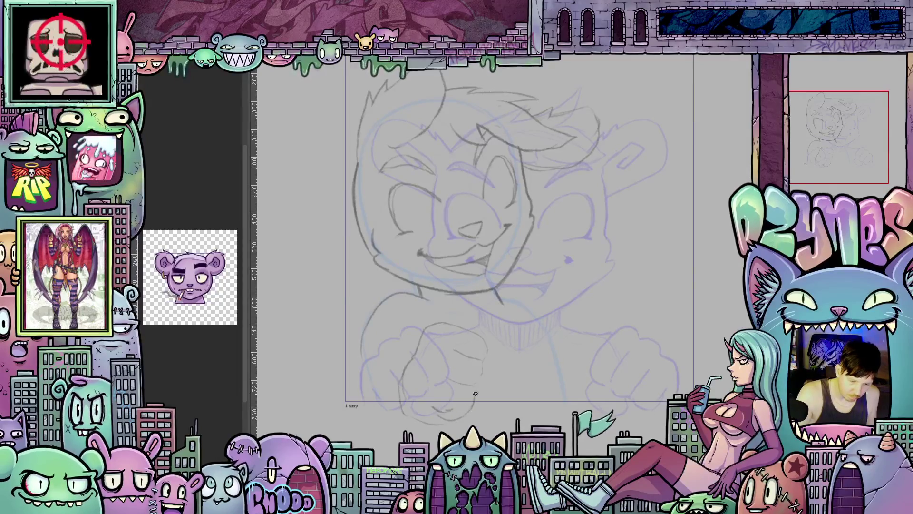
left_click_drag(478, 388, 484, 338)
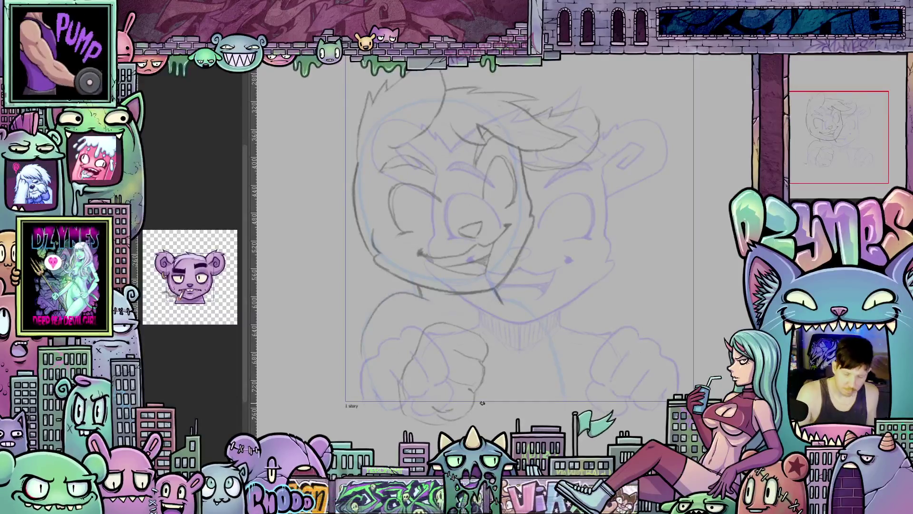
Sketch a cheek curve and a raised hand with fingers beside the bear's right cheek
left_click_drag(482, 403, 403, 434)
mouse_move(580, 405)
left_mouse_down()
mouse_move(566, 417)
mouse_move(538, 304)
left_mouse_up()
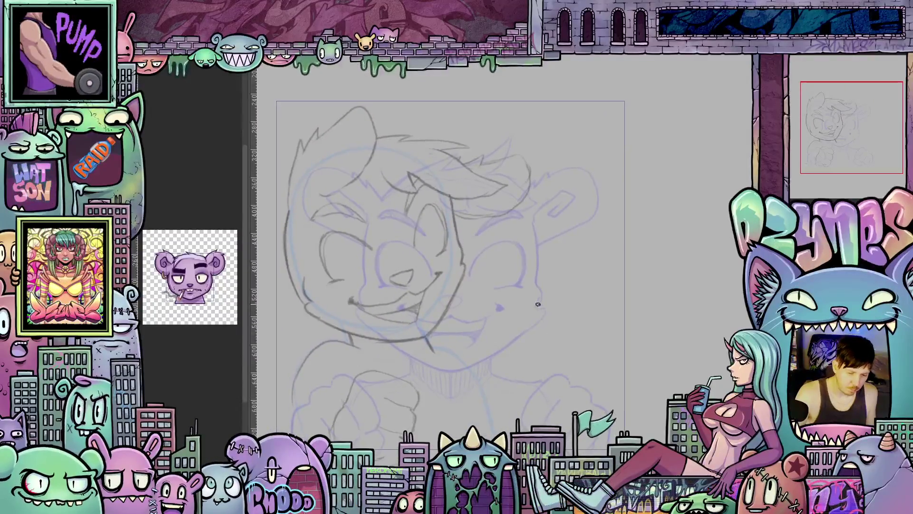
left_click_drag(538, 266, 518, 304)
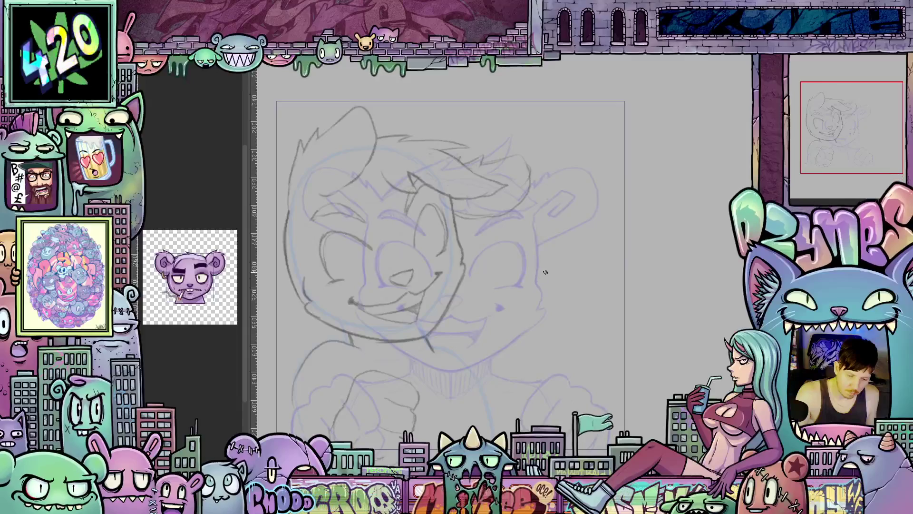
mouse_move(559, 281)
left_mouse_down()
mouse_move(542, 267)
mouse_move(528, 293)
mouse_move(555, 276)
mouse_move(589, 325)
left_mouse_up()
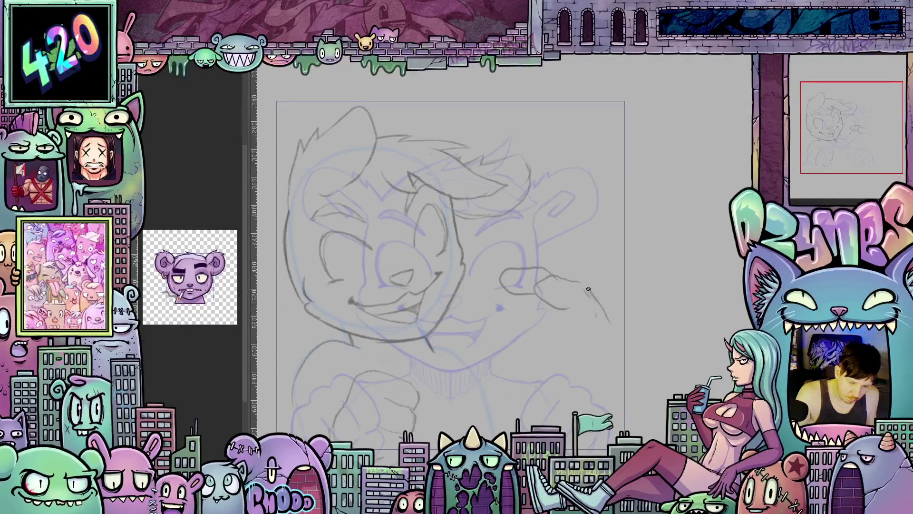
mouse_move(589, 288)
left_mouse_down()
mouse_move(587, 327)
mouse_move(610, 350)
left_mouse_up()
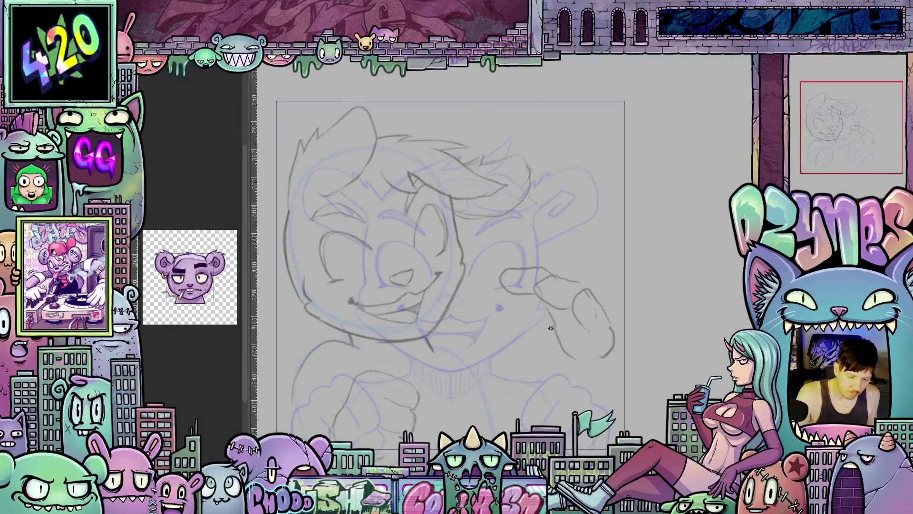
mouse_move(549, 327)
left_mouse_down()
mouse_move(571, 336)
mouse_move(522, 314)
left_mouse_up()
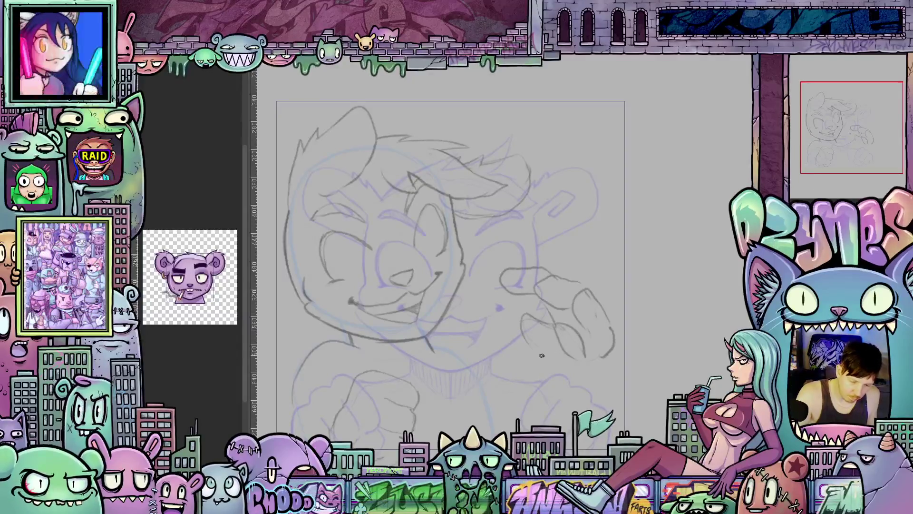
mouse_move(542, 355)
left_mouse_down()
mouse_move(554, 365)
mouse_move(530, 348)
mouse_move(599, 374)
mouse_move(613, 351)
left_mouse_up()
left_click_drag(597, 382, 644, 354)
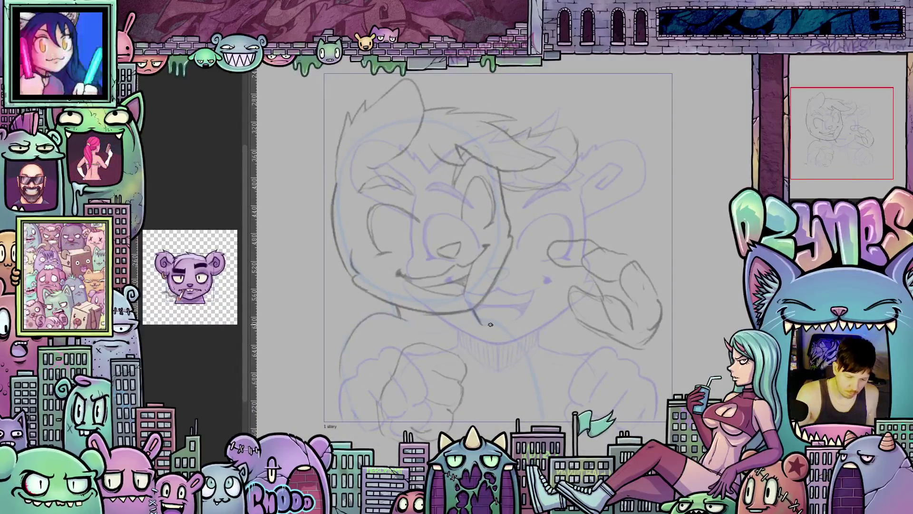
Extend the chin line to the right and reframe the sketch in view
mouse_move(476, 320)
left_mouse_down()
mouse_move(508, 327)
mouse_move(547, 415)
left_mouse_up()
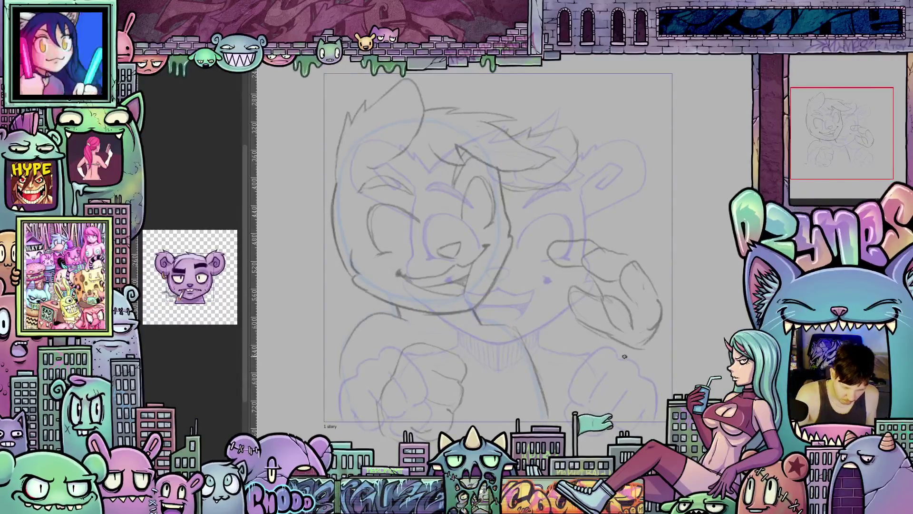
mouse_move(543, 393)
left_mouse_down()
mouse_move(616, 373)
mouse_move(603, 372)
left_mouse_up()
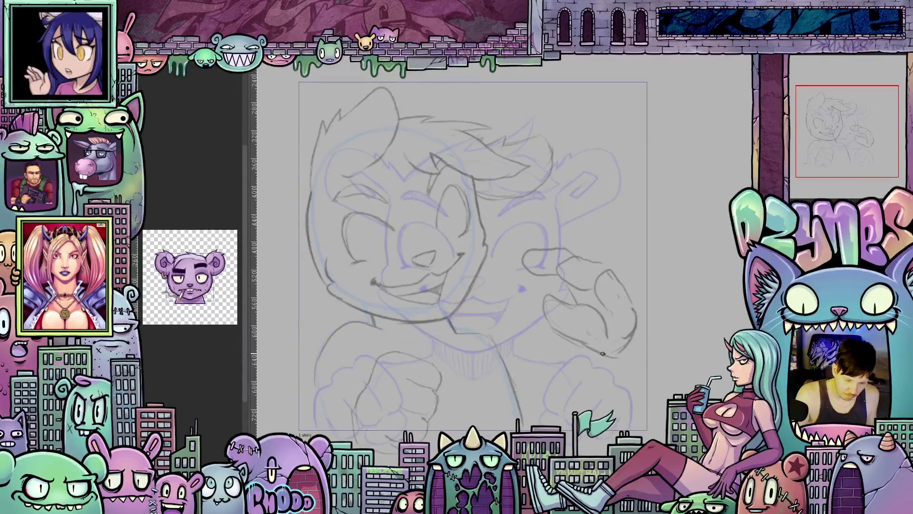
left_click_drag(567, 365, 576, 318)
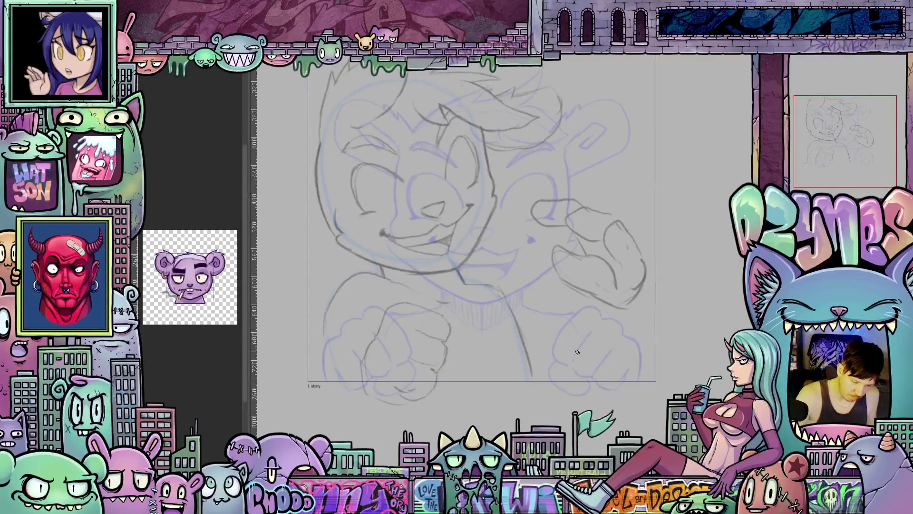
left_click_drag(615, 372, 599, 386)
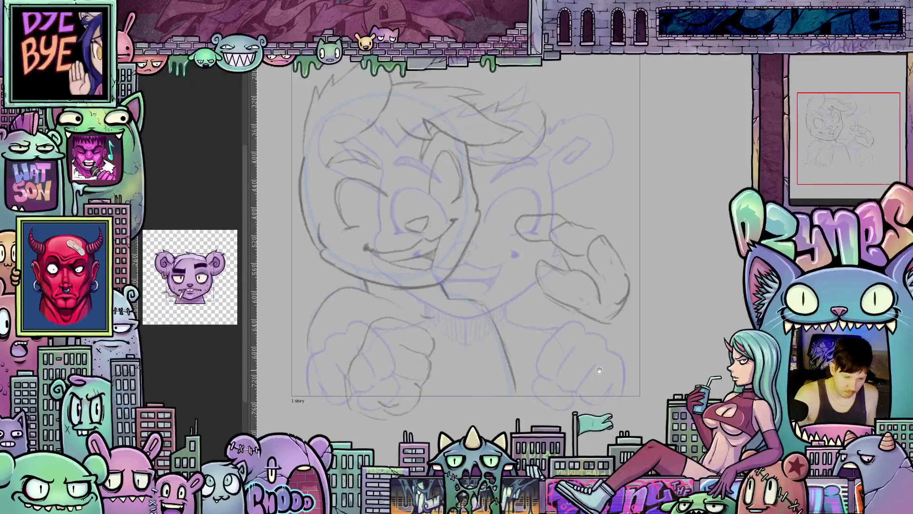
Draw a line down the left fist's side and sketch a new left ear outline
left_click_drag(437, 364, 426, 402)
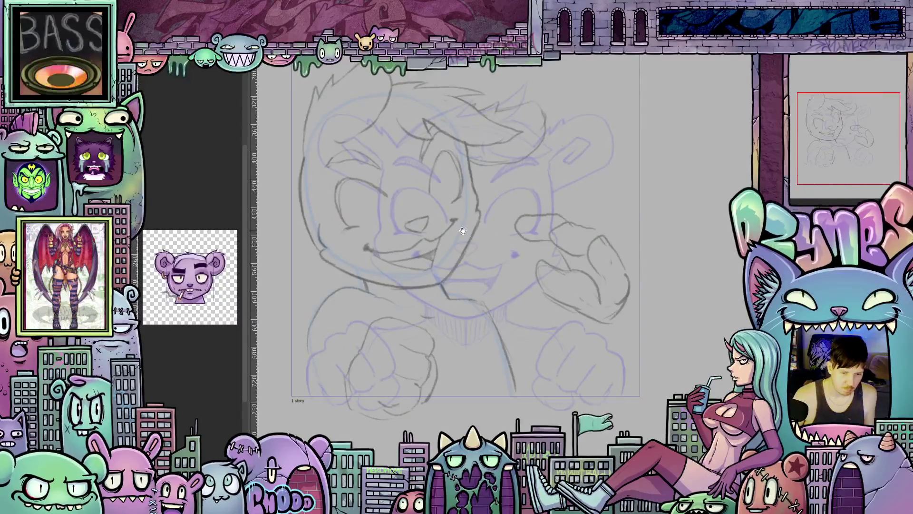
left_click_drag(463, 231, 519, 321)
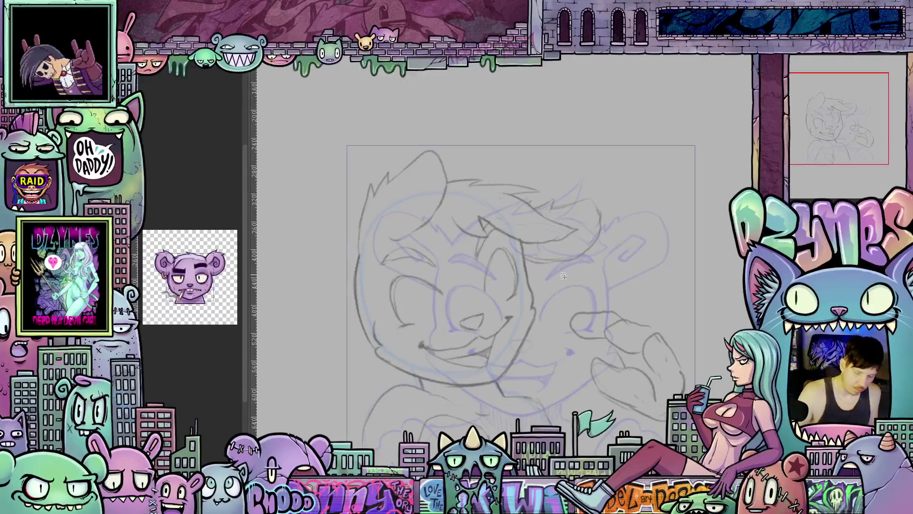
mouse_move(363, 254)
left_mouse_down()
mouse_move(434, 130)
mouse_move(453, 168)
left_mouse_up()
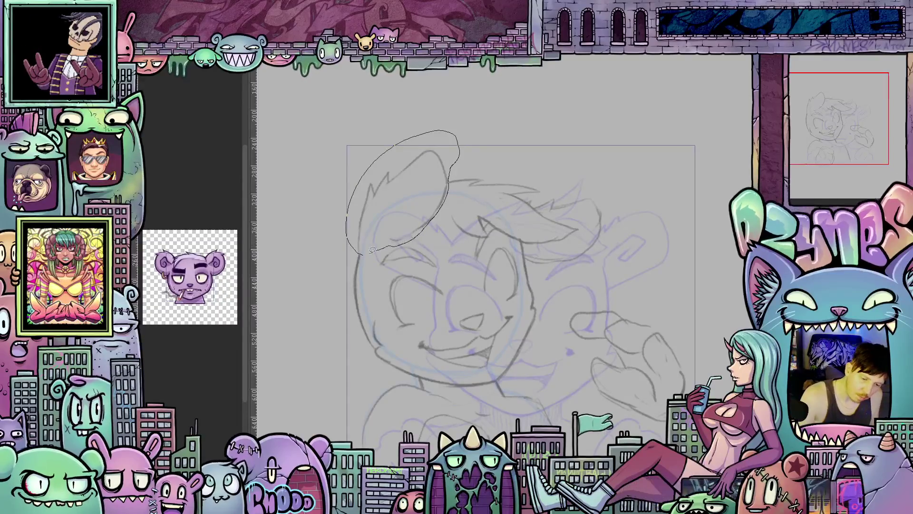
Lasso the redrawn left ear, shrink it slightly, nudge it right and confirm
left_click_drag(372, 250, 369, 251)
left_click(433, 270)
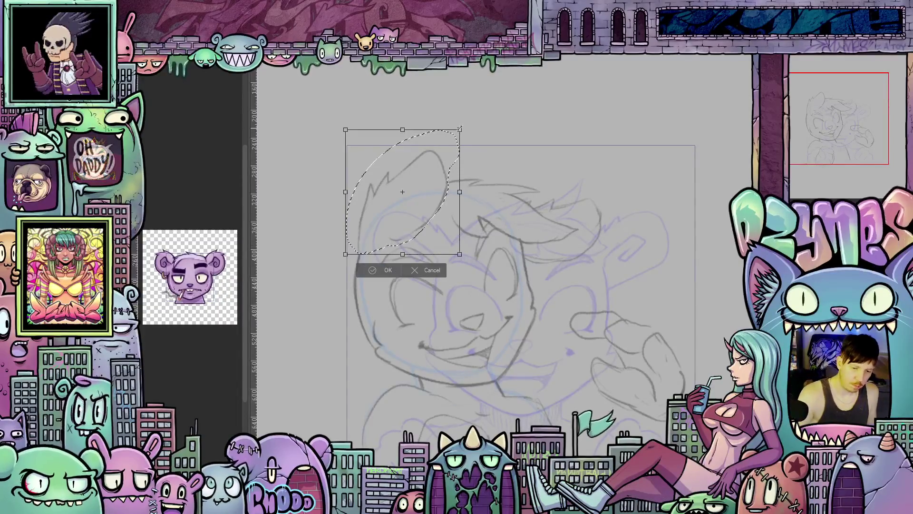
left_click_drag(459, 129, 449, 141)
left_click_drag(442, 197, 452, 200)
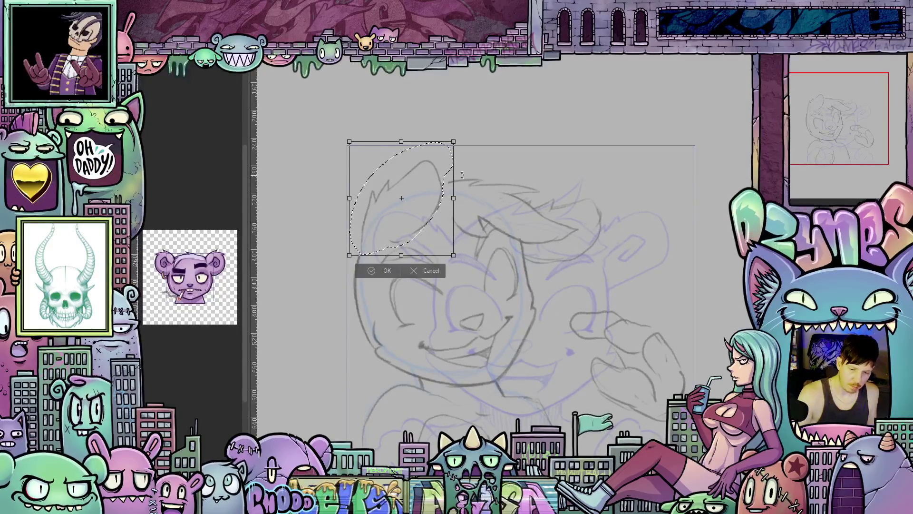
left_click(387, 270)
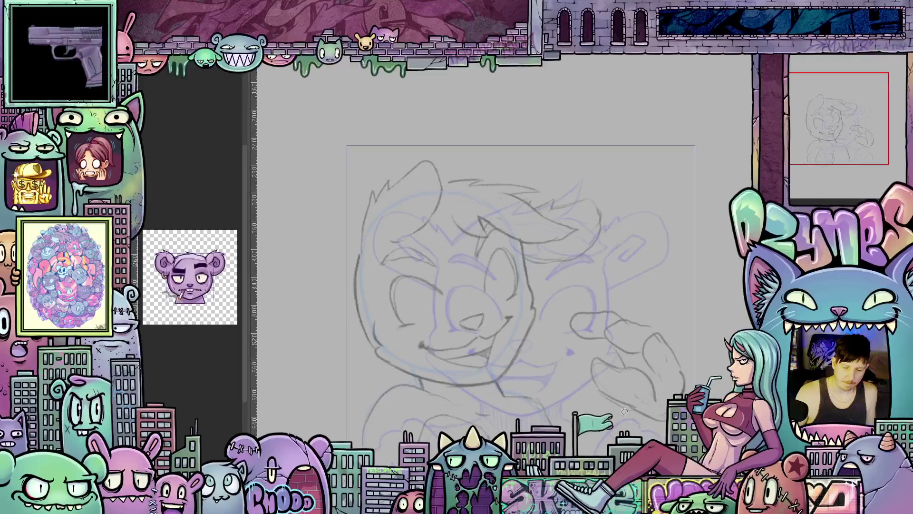
Bring the face into view and add a short pencil stroke to the lower face
left_click_drag(624, 412, 598, 375)
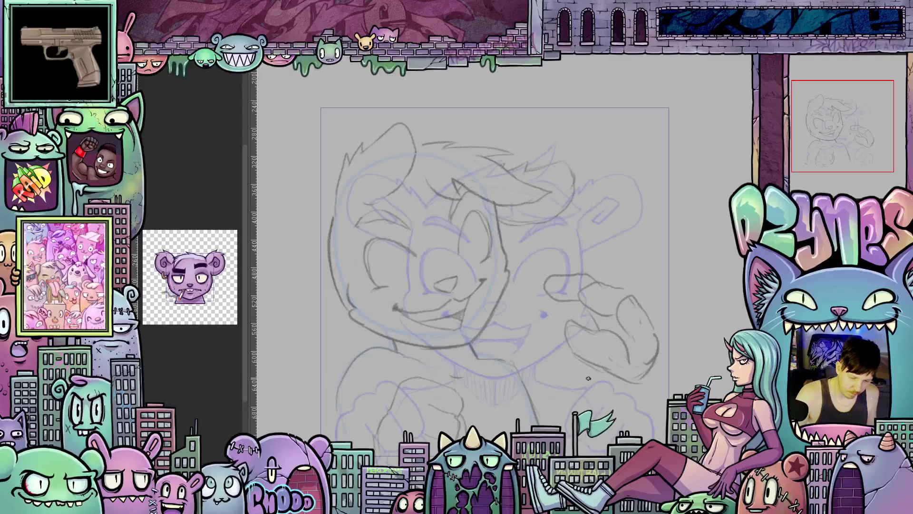
left_click_drag(588, 378, 555, 314)
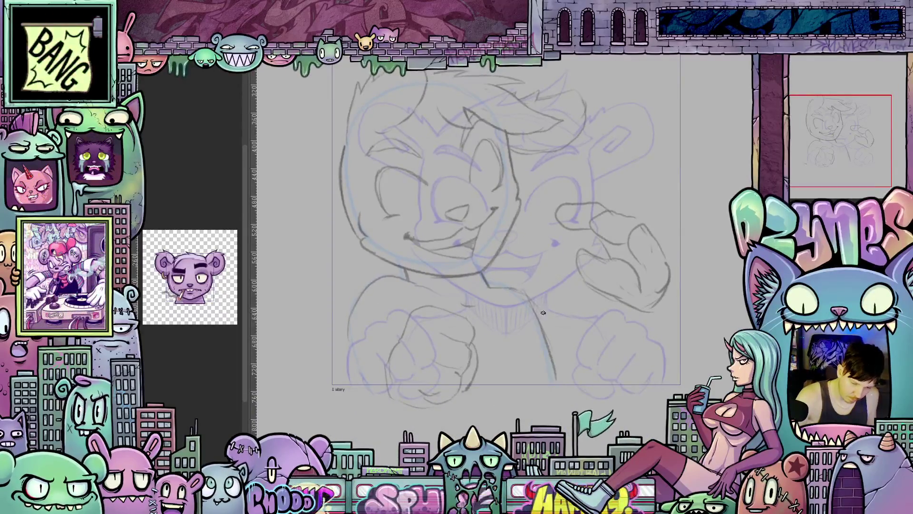
mouse_move(548, 316)
left_mouse_down()
mouse_move(596, 350)
mouse_move(612, 311)
left_mouse_up()
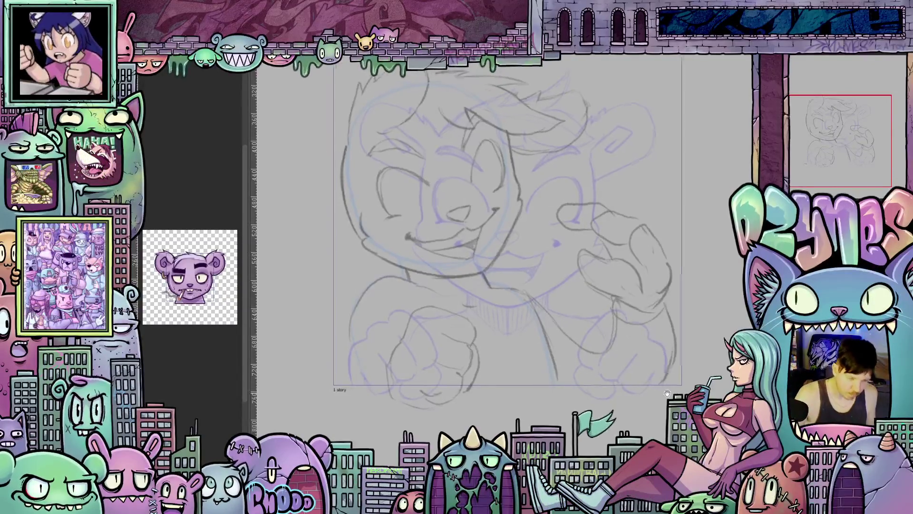
scroll(664, 369, "up", 2)
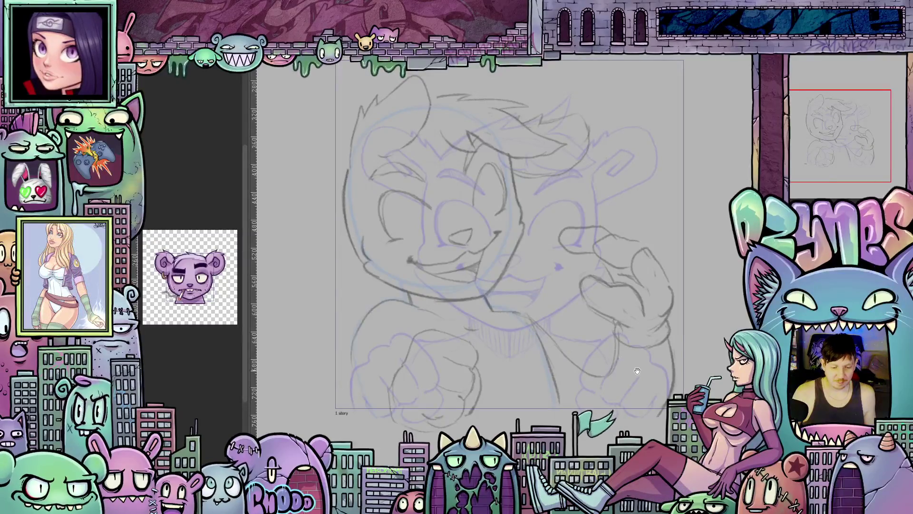
mouse_move(638, 371)
left_mouse_down()
mouse_move(623, 395)
mouse_move(655, 401)
mouse_move(643, 400)
left_mouse_up()
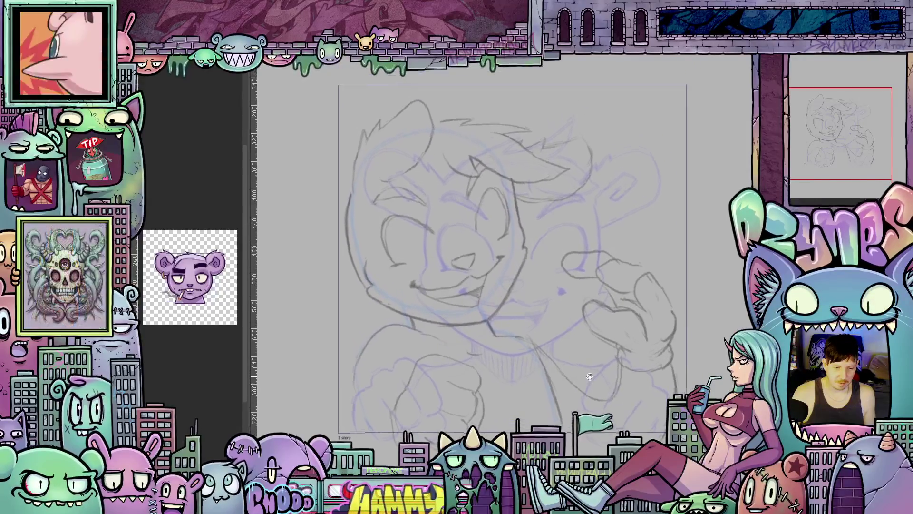
Redraw a curled finger and the lines around the raised fist, then tilt the view
mouse_move(590, 376)
left_mouse_down()
mouse_move(588, 395)
mouse_move(576, 397)
left_mouse_up()
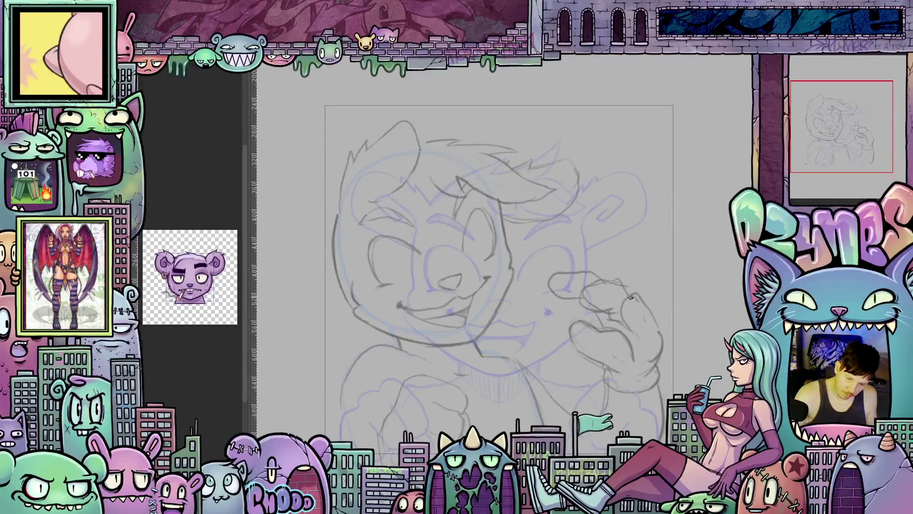
mouse_move(612, 313)
left_mouse_down()
mouse_move(630, 325)
mouse_move(645, 308)
left_mouse_up()
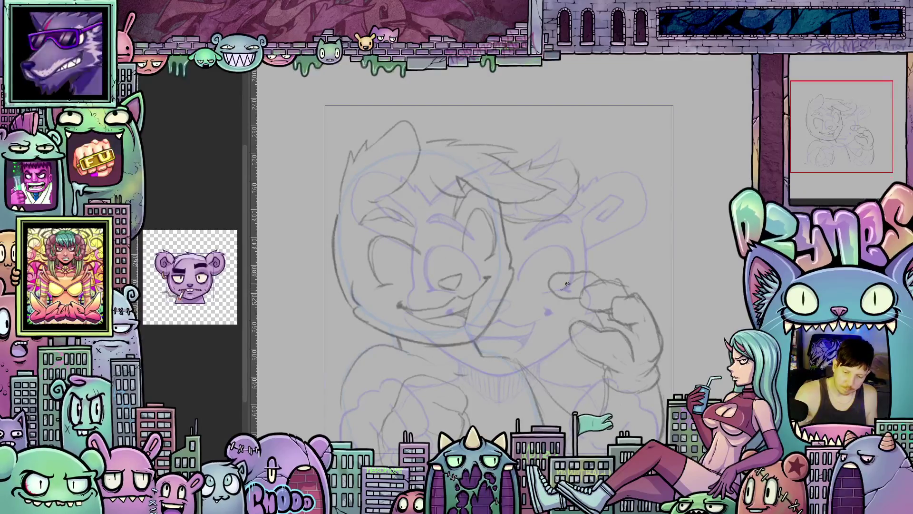
mouse_move(567, 284)
left_mouse_down()
mouse_move(558, 313)
mouse_move(591, 307)
left_mouse_up()
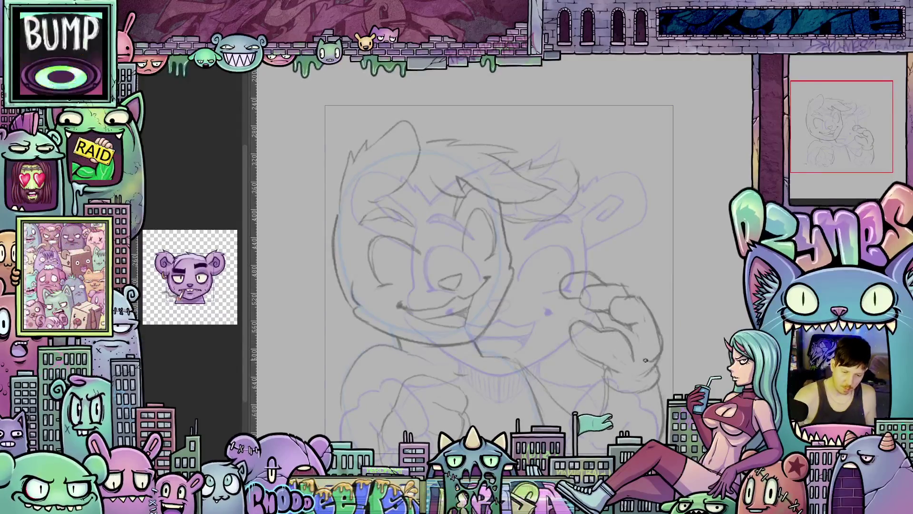
left_click_drag(646, 360, 595, 382)
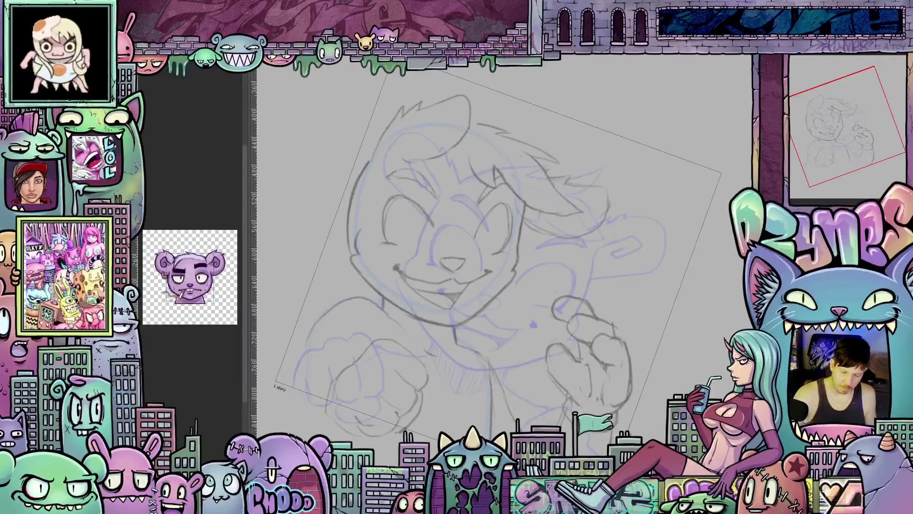
Reset the view upright, shift left, and draw a blue construction circle over the head
mouse_move(618, 295)
left_mouse_down()
mouse_move(705, 335)
mouse_move(683, 361)
left_mouse_up()
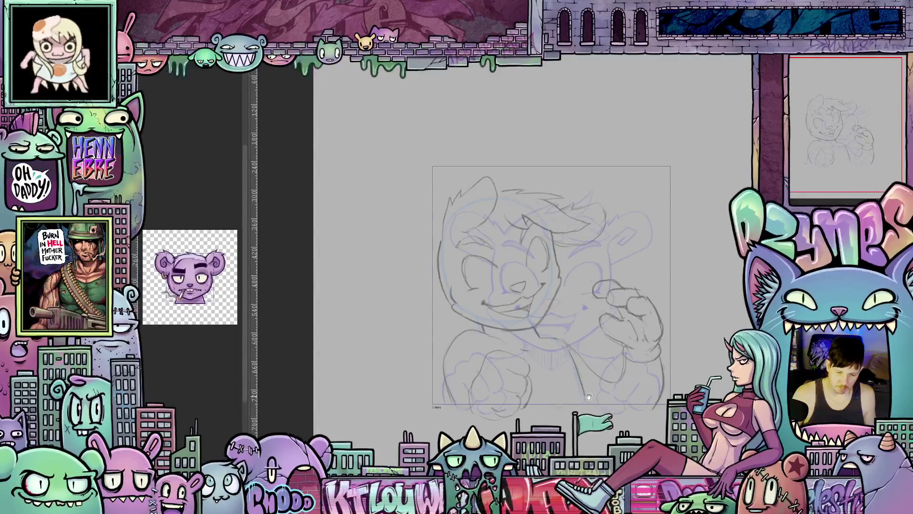
left_click_drag(588, 397, 565, 408)
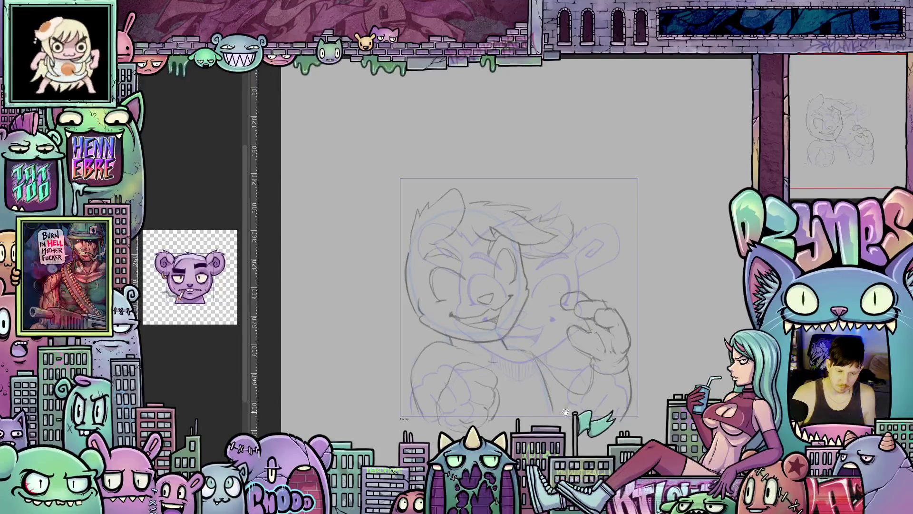
left_click_drag(565, 408, 547, 411)
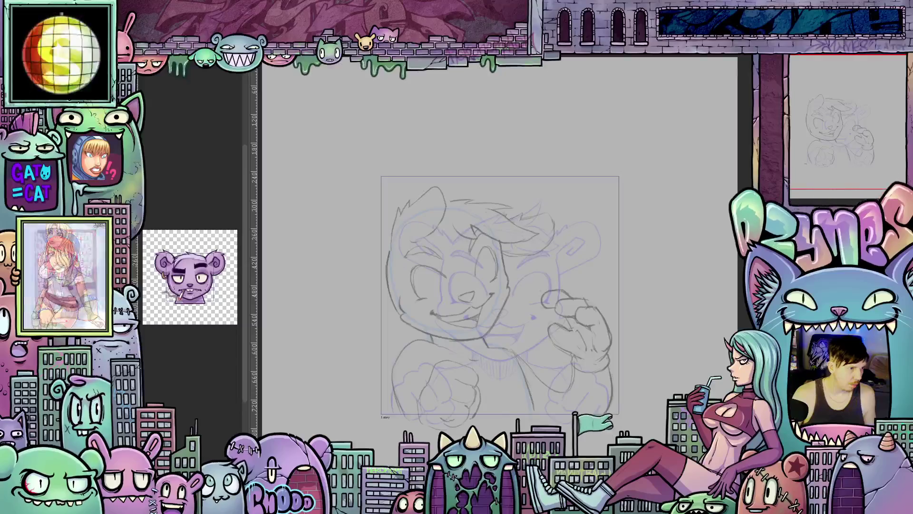
left_click_drag(442, 231, 561, 361)
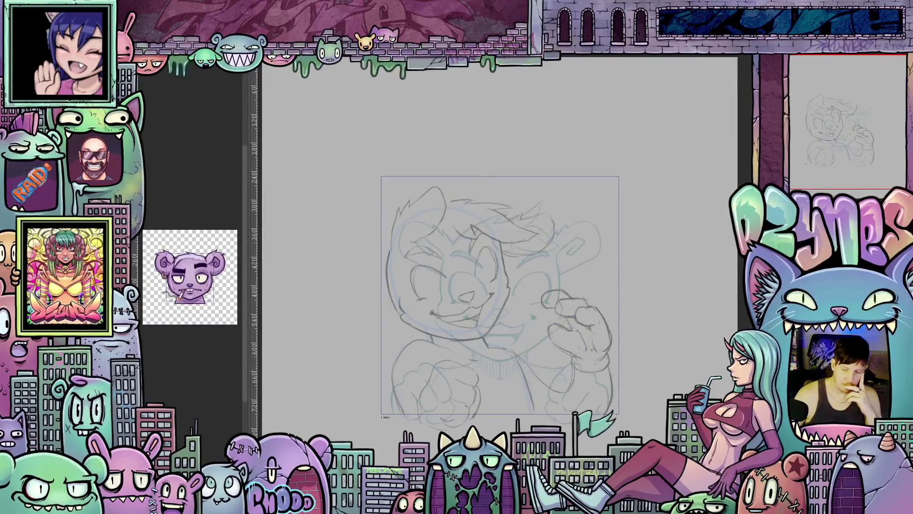
Compare the cleaner centred version with the rough sketch, then reach Edit's transform options
right_click(800, 151)
left_click(840, 156)
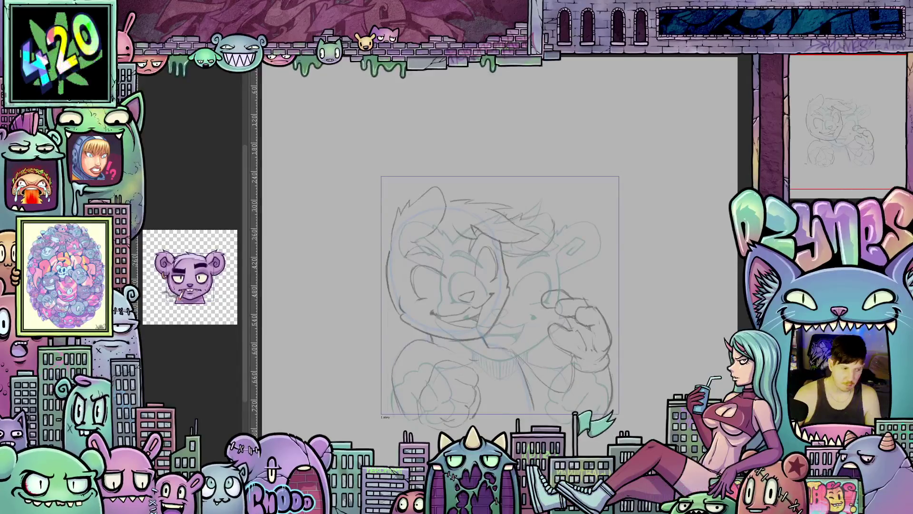
key("ctrl+z")
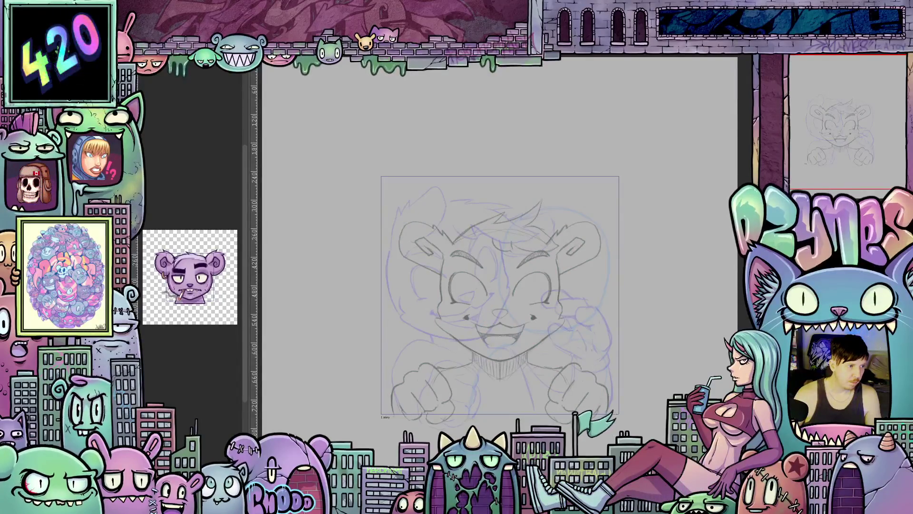
key("ctrl+shift+z")
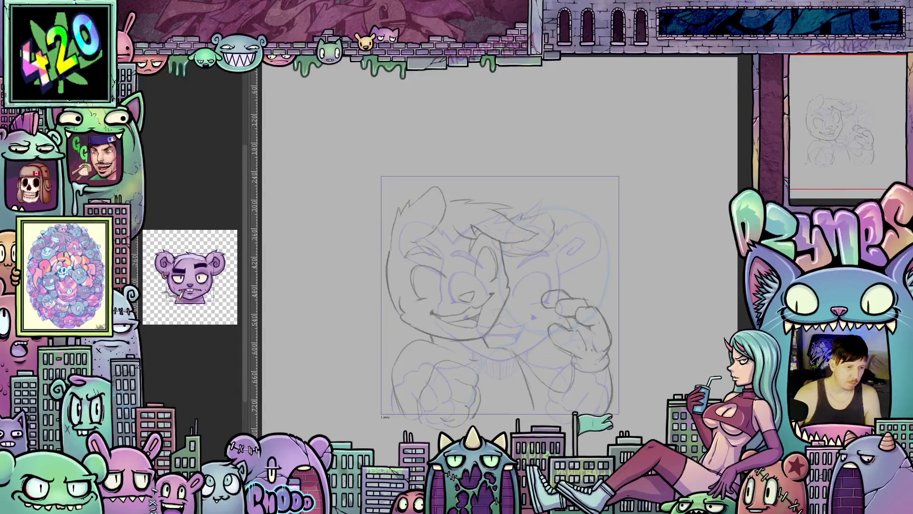
key("alt+e")
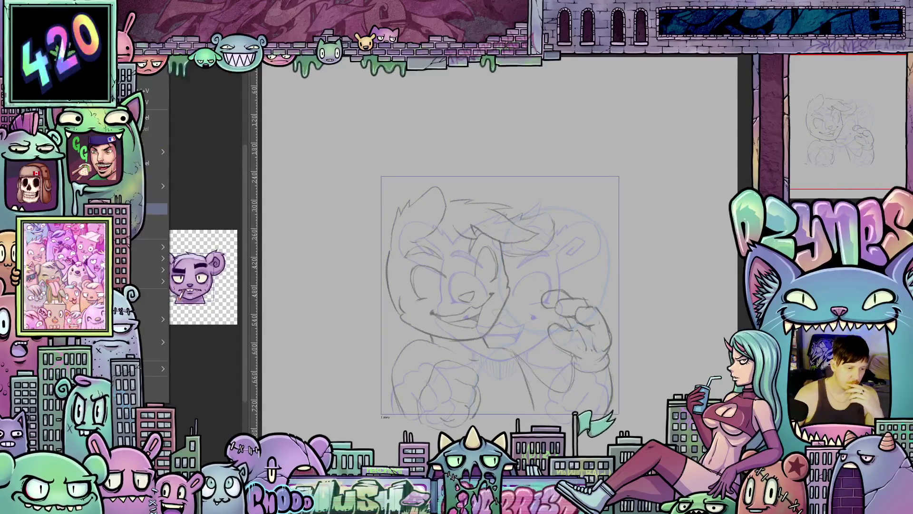
Flip the sketch horizontally with Edit > Transform, commit, then flip it back with H
mouse_move(157, 269)
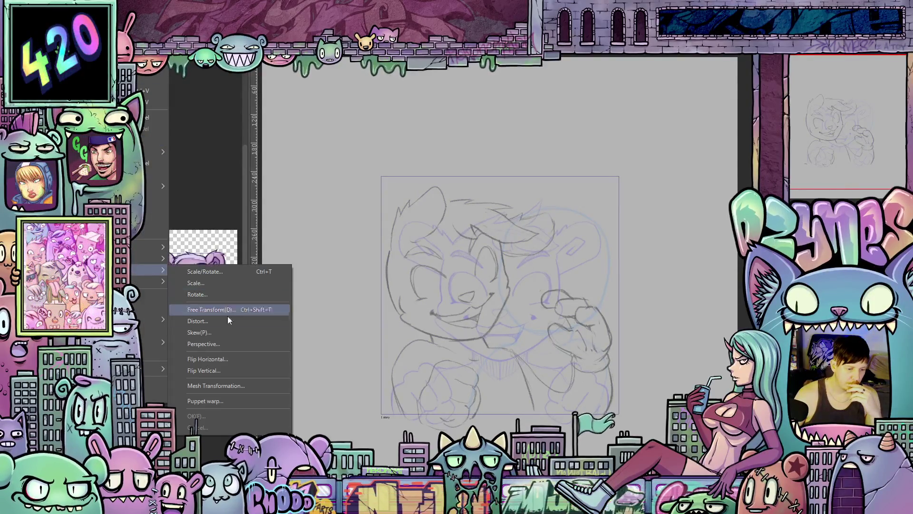
left_click(224, 359)
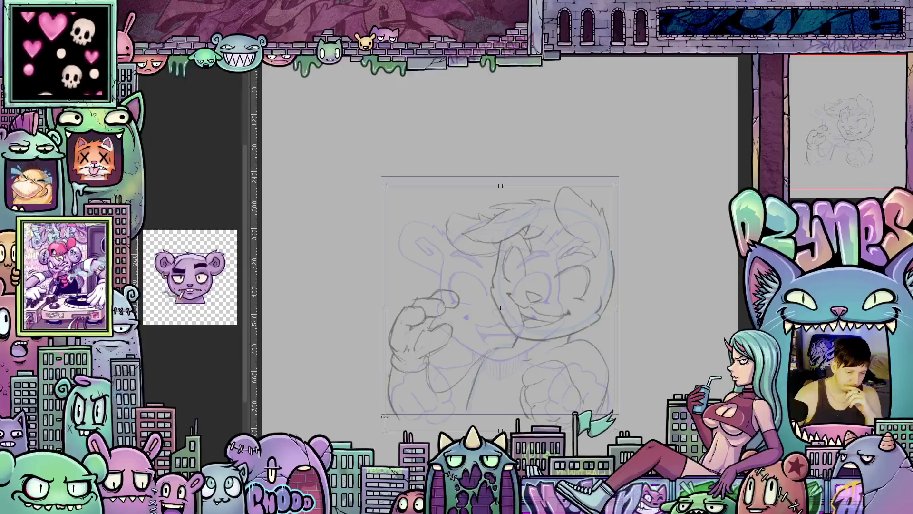
key("Return")
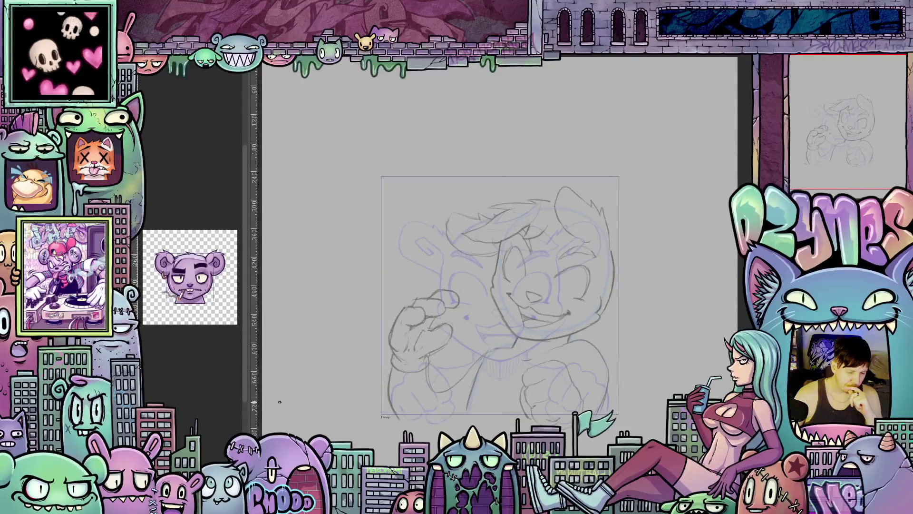
key("h")
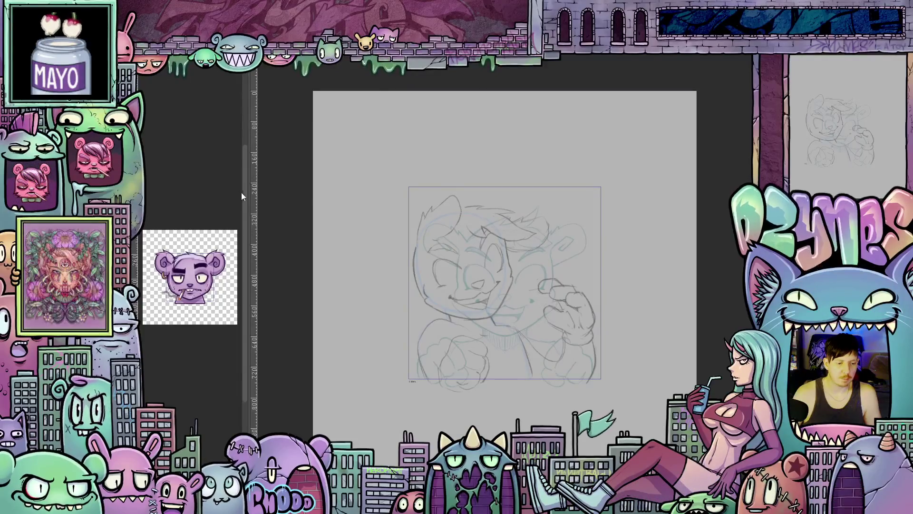
Narrow the left side panel so the canvas area is wider
left_click_drag(250, 185, 231, 185)
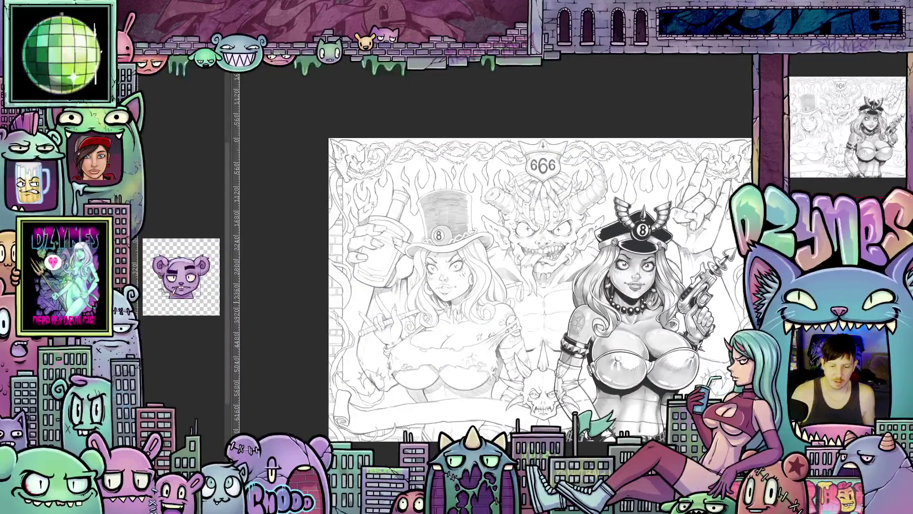
Zoom into the girl's face on the pin-up illustration, zoom back out, and pan across it
scroll(561, 245, "up", 5)
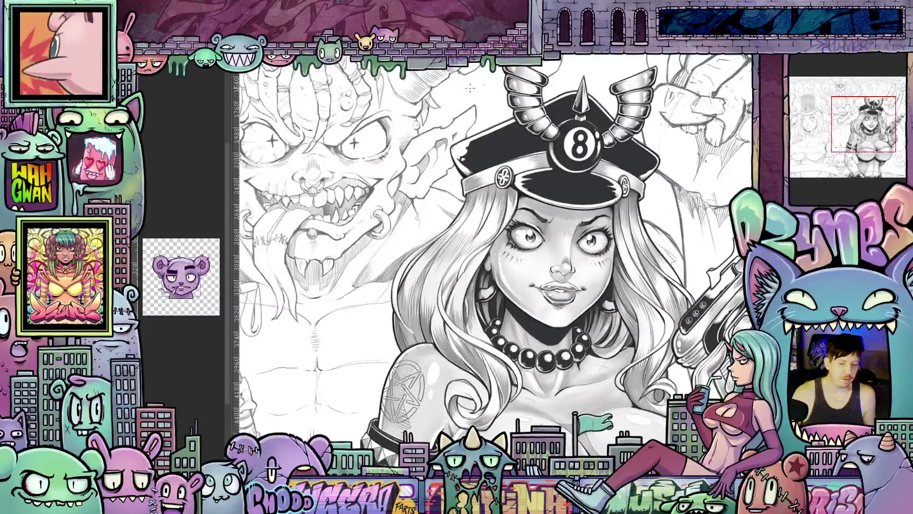
scroll(551, 261, "down", 3)
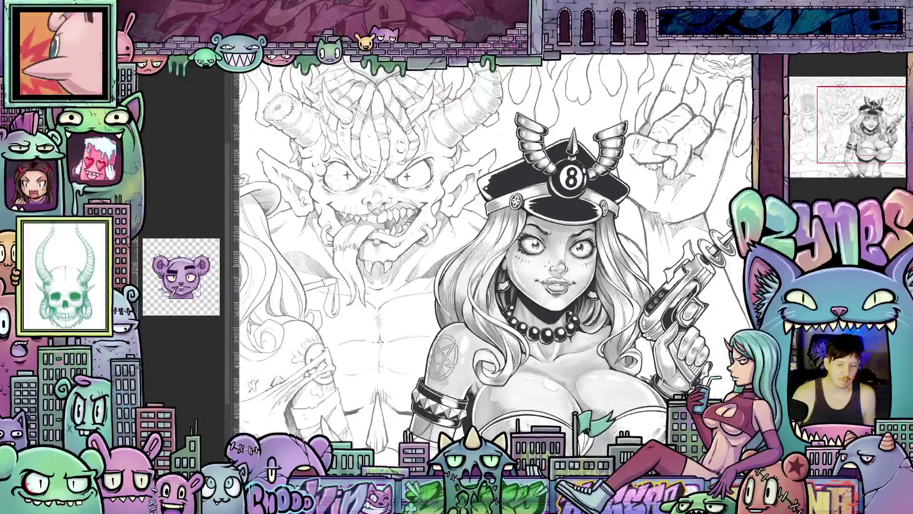
scroll(552, 270, "down", 2)
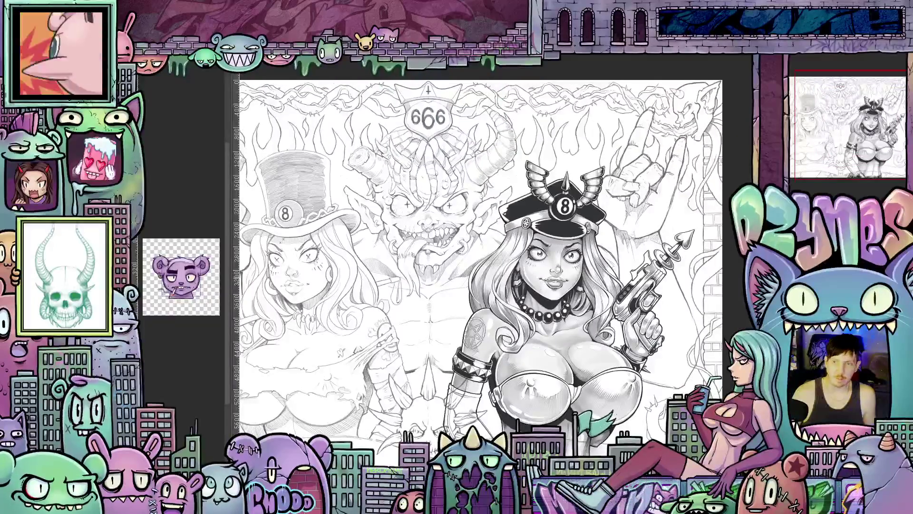
scroll(491, 290, "down", 3)
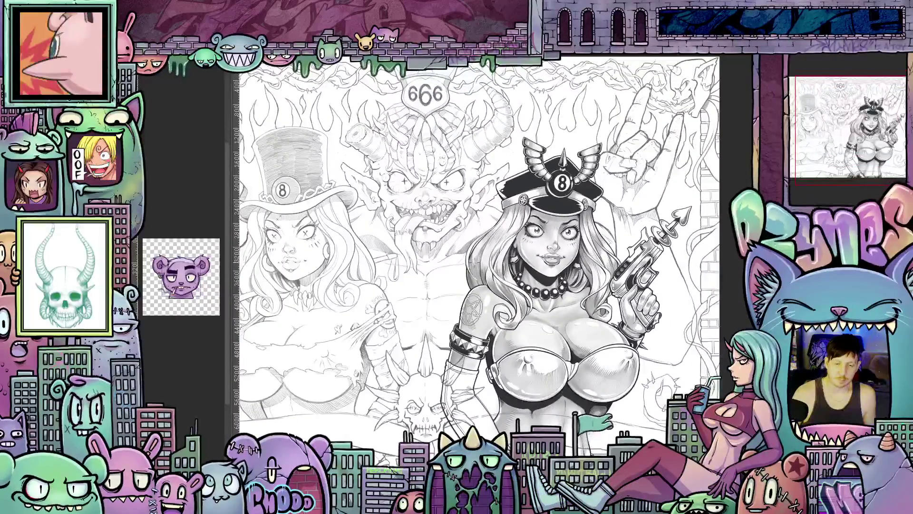
left_click_drag(468, 268, 490, 265)
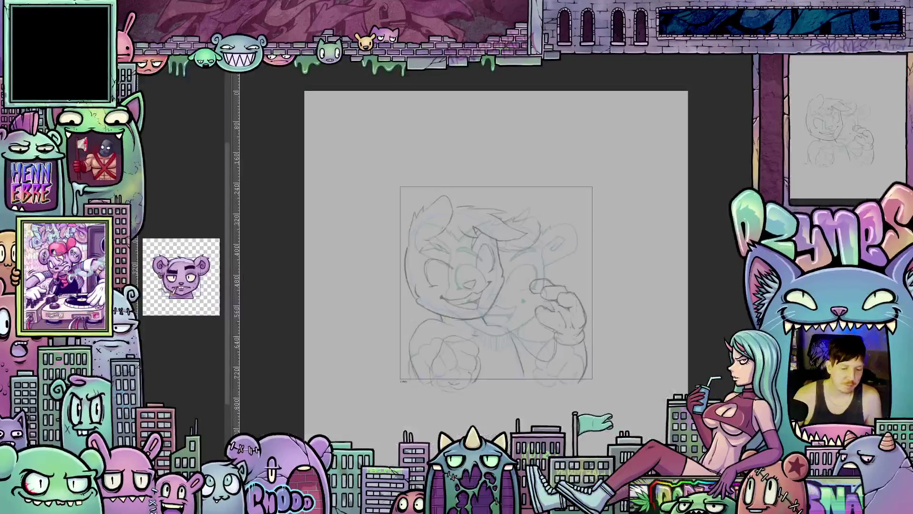
scroll(580, 389, "up", 2)
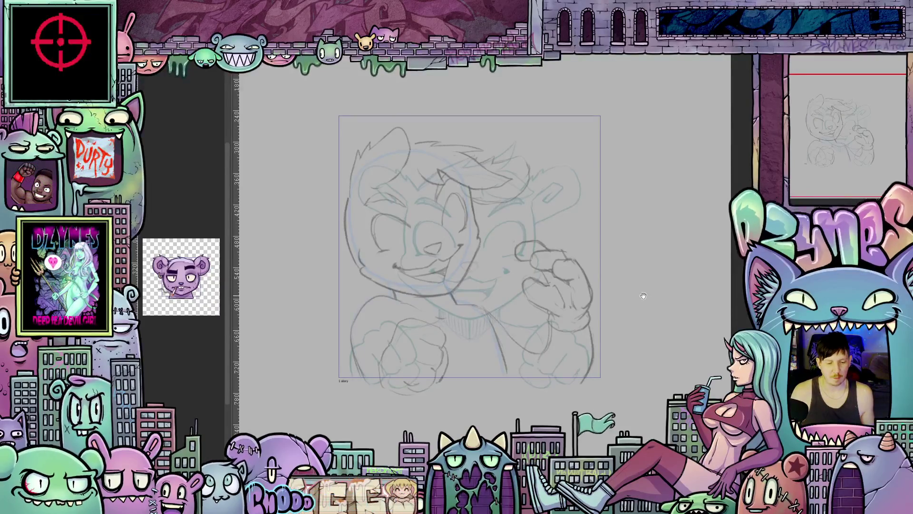
mouse_move(643, 296)
left_mouse_down()
mouse_move(645, 323)
mouse_move(640, 311)
left_mouse_up()
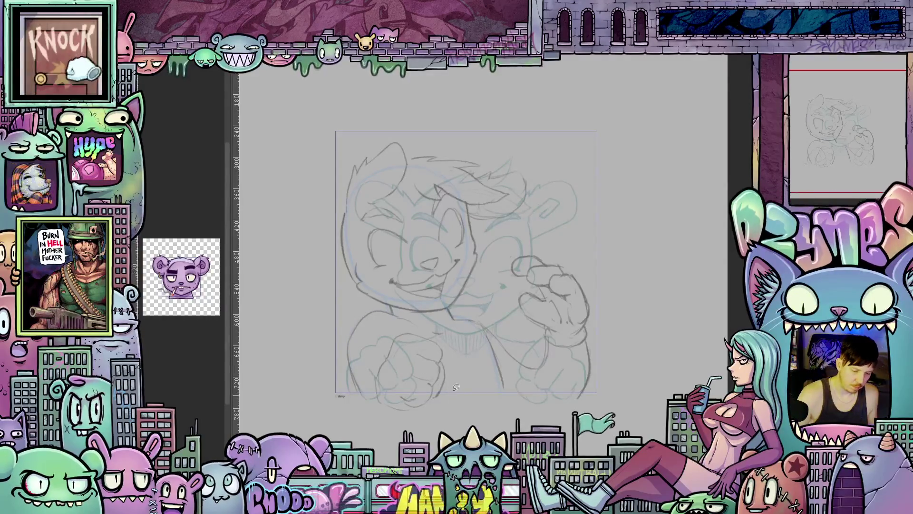
Lasso and remove the raised fist beside the face, then resketch the lower-left fist's lines
left_click_drag(454, 395, 424, 421)
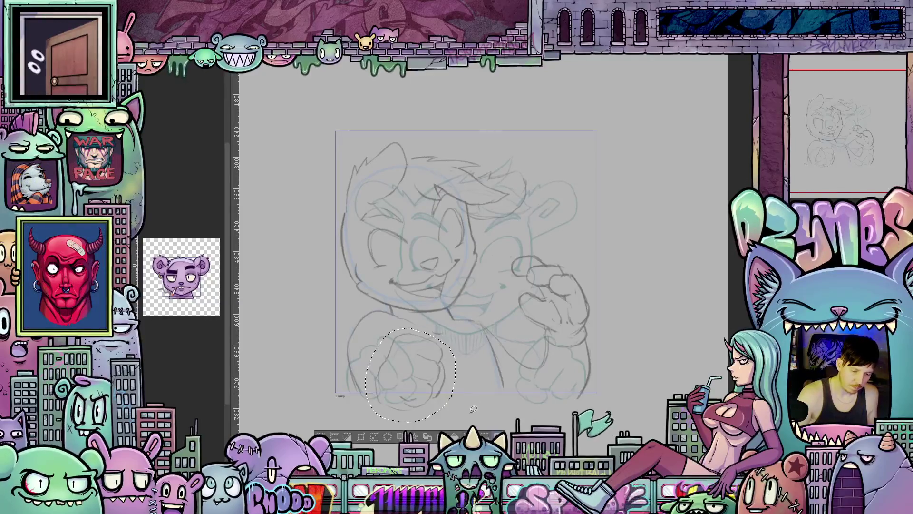
mouse_move(514, 247)
left_mouse_down()
mouse_move(504, 299)
mouse_move(519, 392)
mouse_move(611, 404)
mouse_move(609, 297)
left_mouse_up()
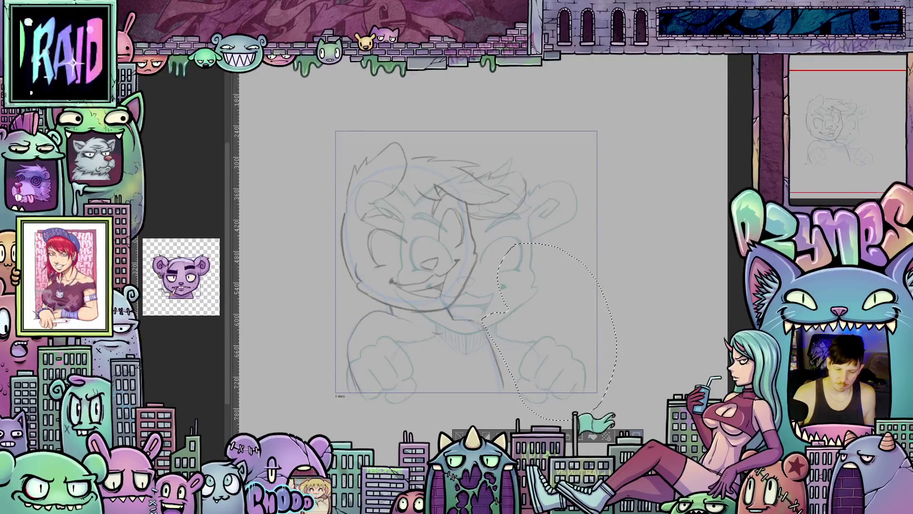
key("ctrl+d")
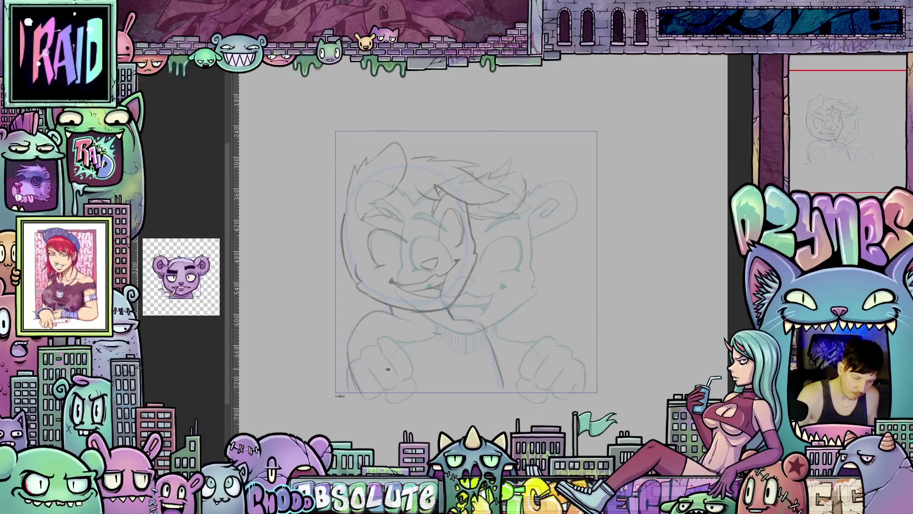
left_click_drag(389, 351, 428, 412)
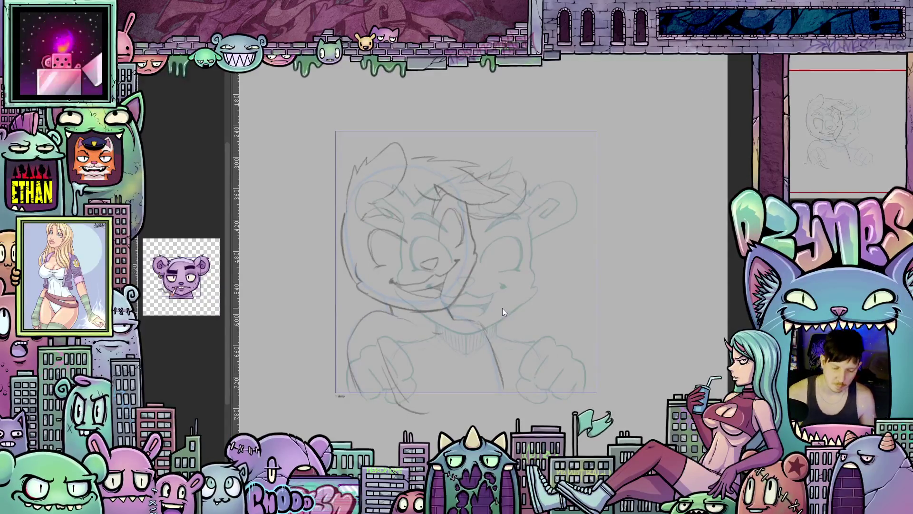
Clear the bear's open mouth with a lasso selection and sketch a small smile under the nose
key("ctrl+z")
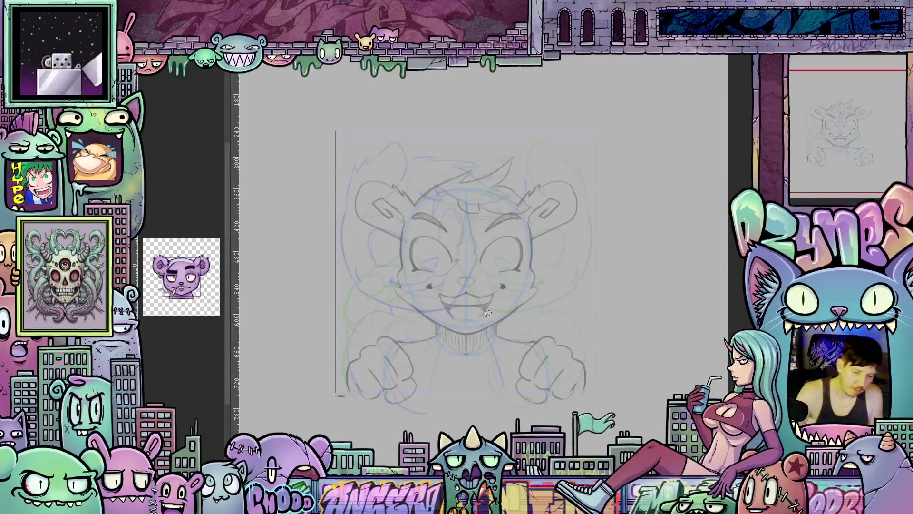
mouse_move(487, 317)
left_mouse_down()
mouse_move(513, 280)
mouse_move(427, 281)
mouse_move(445, 320)
mouse_move(482, 323)
left_mouse_up()
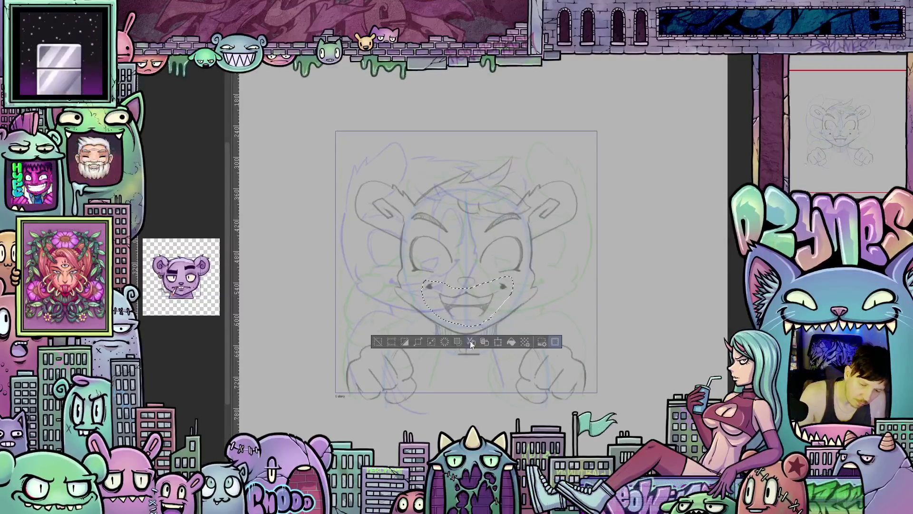
left_click(458, 342)
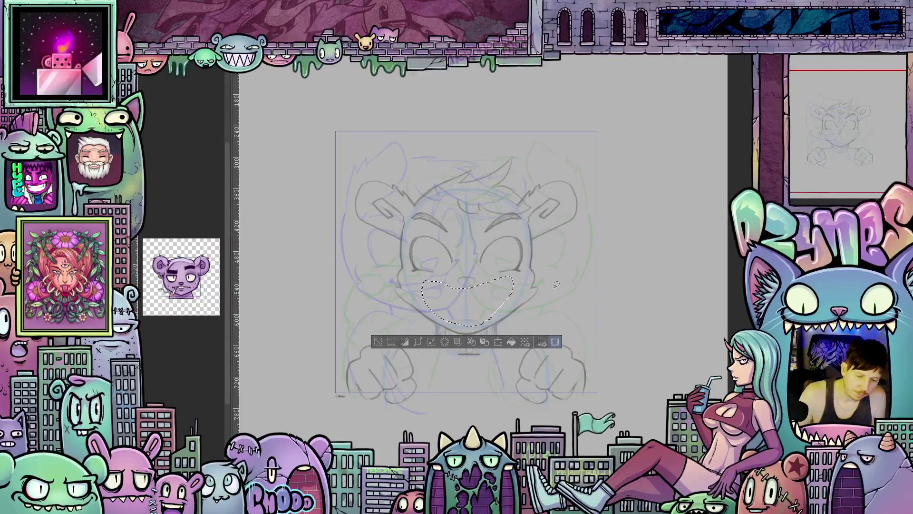
key("ctrl+d")
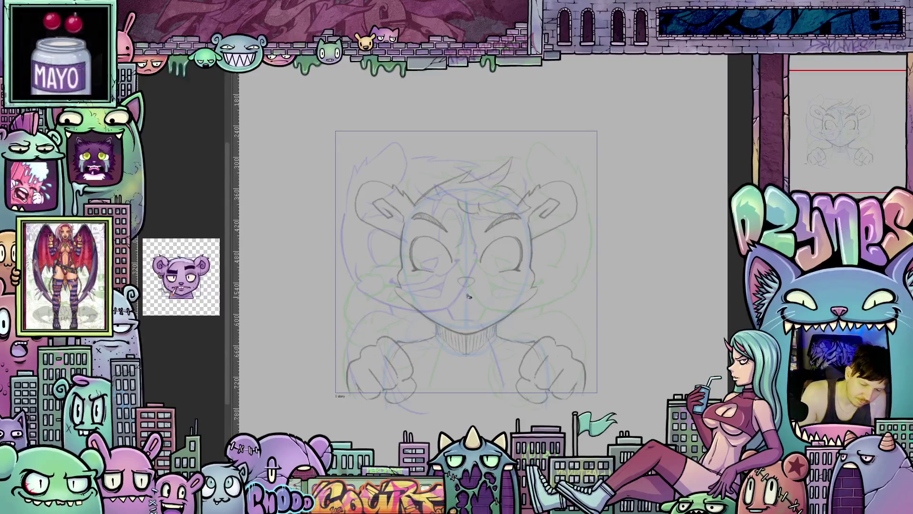
mouse_move(467, 296)
left_mouse_down()
mouse_move(493, 291)
mouse_move(459, 299)
mouse_move(439, 295)
mouse_move(437, 285)
mouse_move(497, 295)
left_mouse_up()
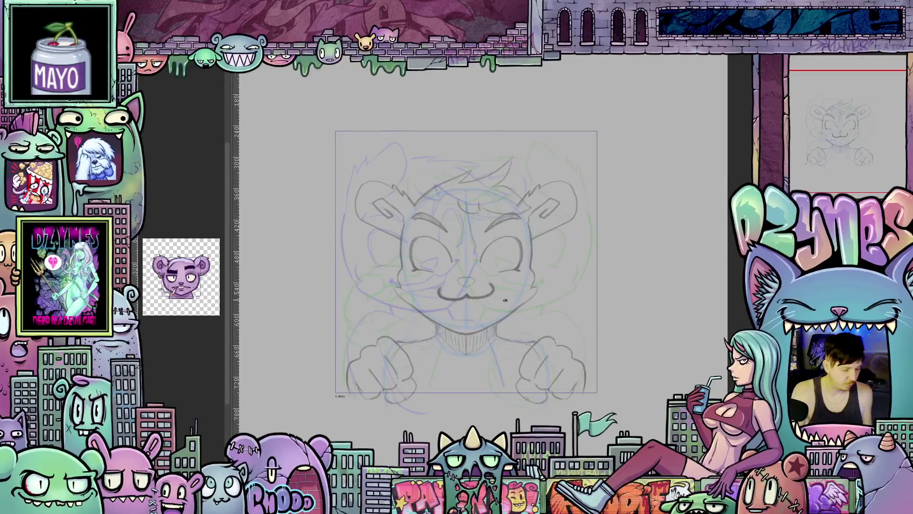
key("ctrl+z")
key("ctrl+z")
key("ctrl+z")
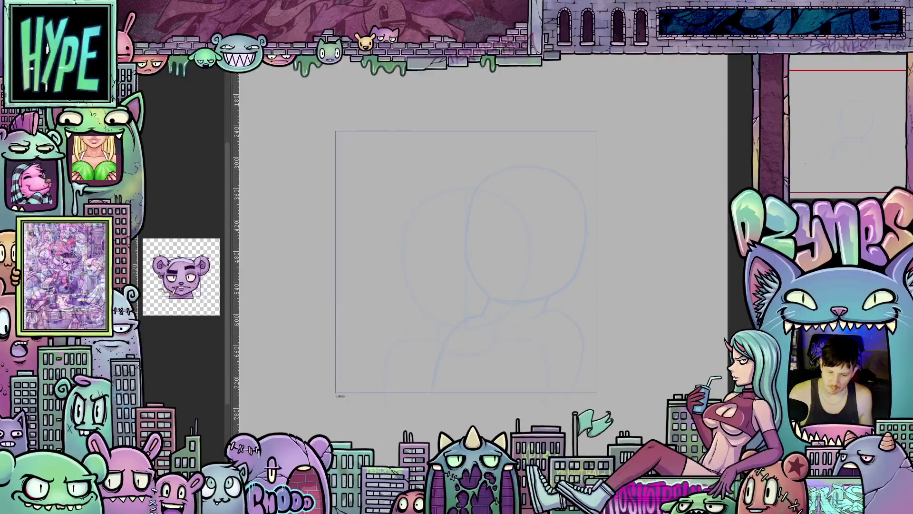
Zoom the animation frame in and back out around the blue construction head
scroll(487, 291, "up", 1)
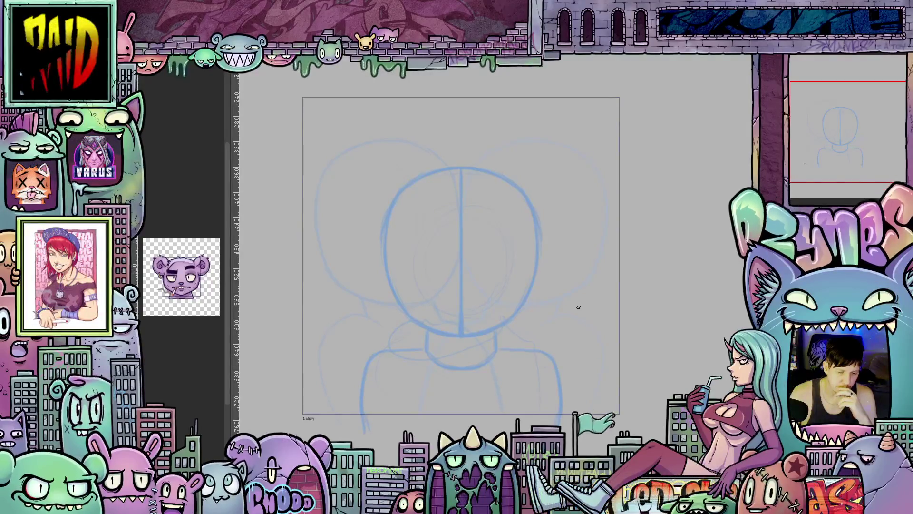
scroll(579, 307, "down", 3)
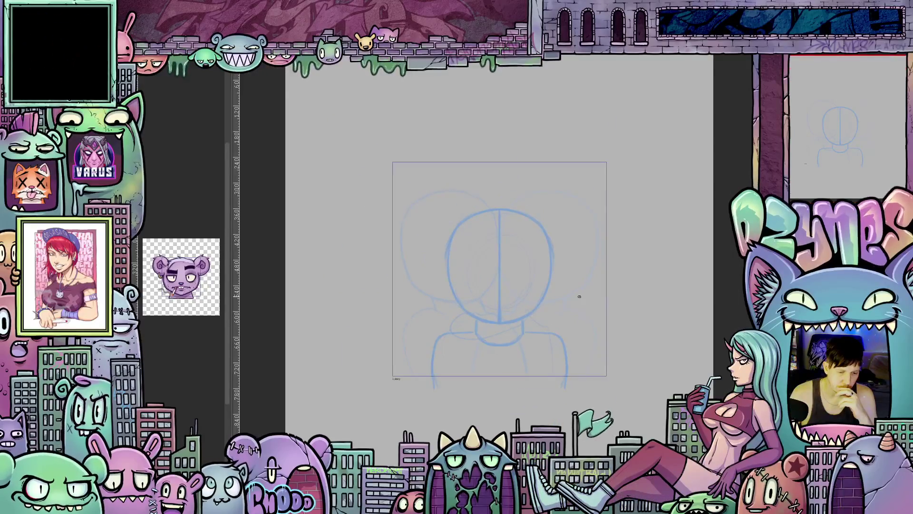
scroll(577, 281, "up", 1)
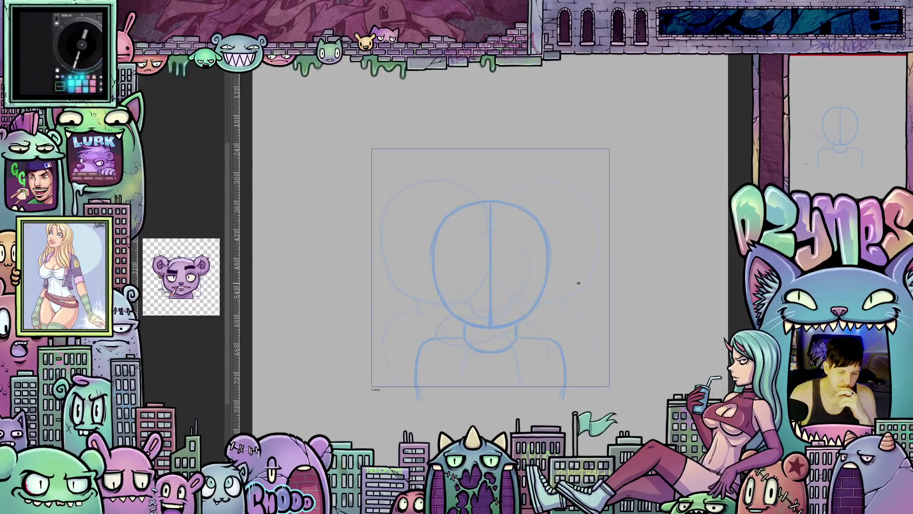
scroll(578, 283, "up", 2)
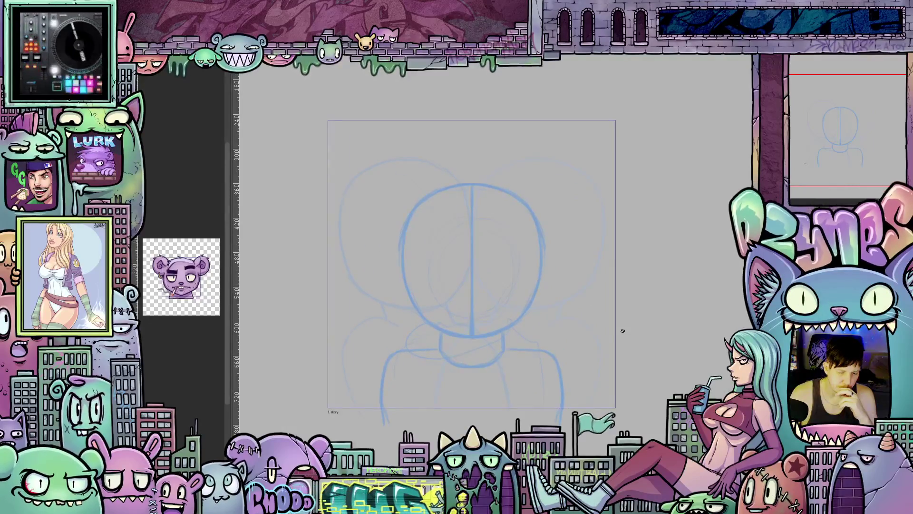
scroll(646, 366, "down", 3)
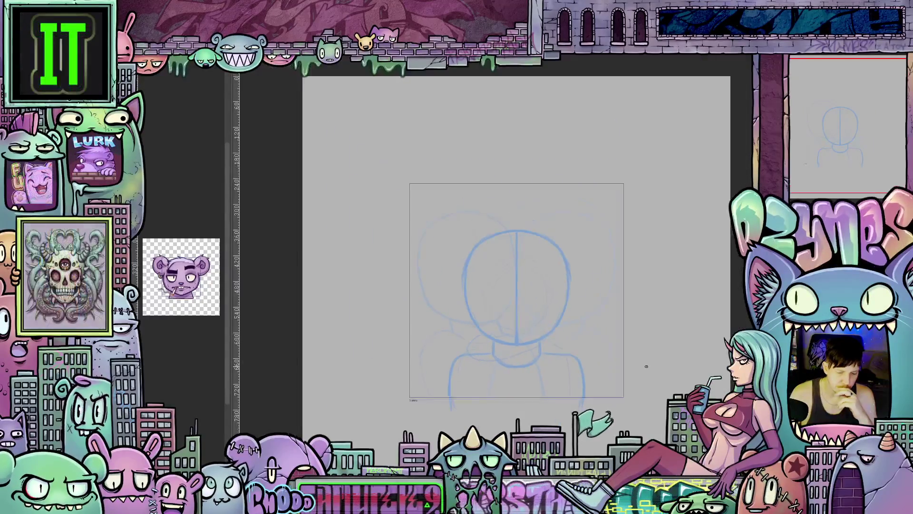
mouse_move(637, 405)
left_mouse_down()
mouse_move(588, 271)
mouse_move(550, 264)
left_mouse_up()
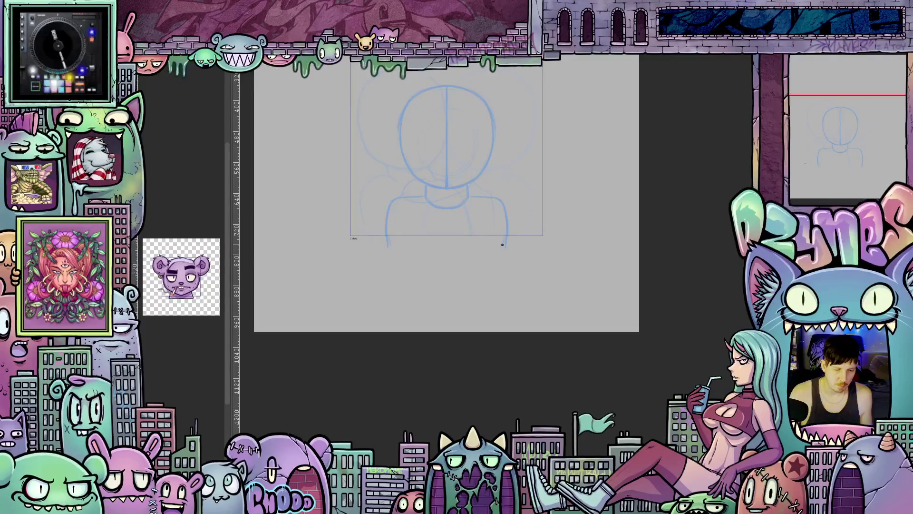
left_click_drag(319, 171, 347, 252)
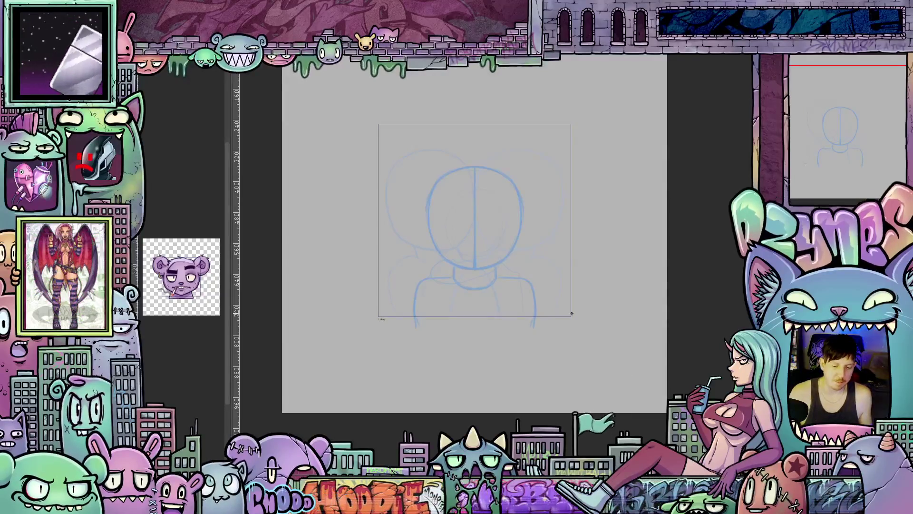
mouse_move(373, 309)
left_mouse_down()
mouse_move(393, 356)
mouse_move(380, 350)
mouse_move(385, 374)
mouse_move(373, 366)
mouse_move(384, 371)
left_mouse_up()
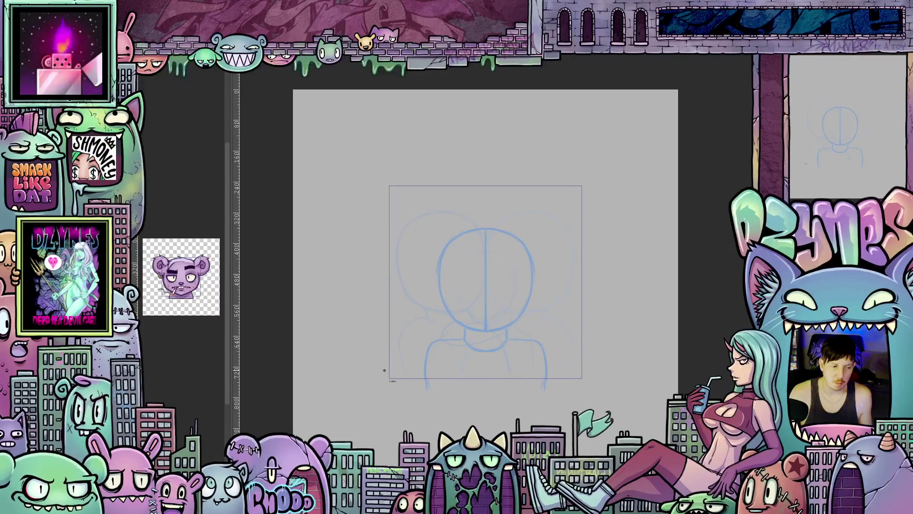
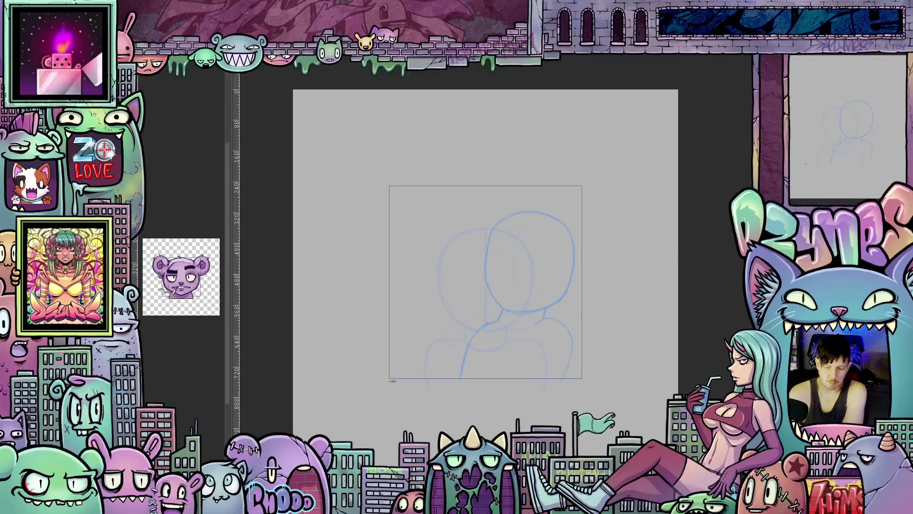
Step back one timeline frame to view the centred head placement
key("Left")
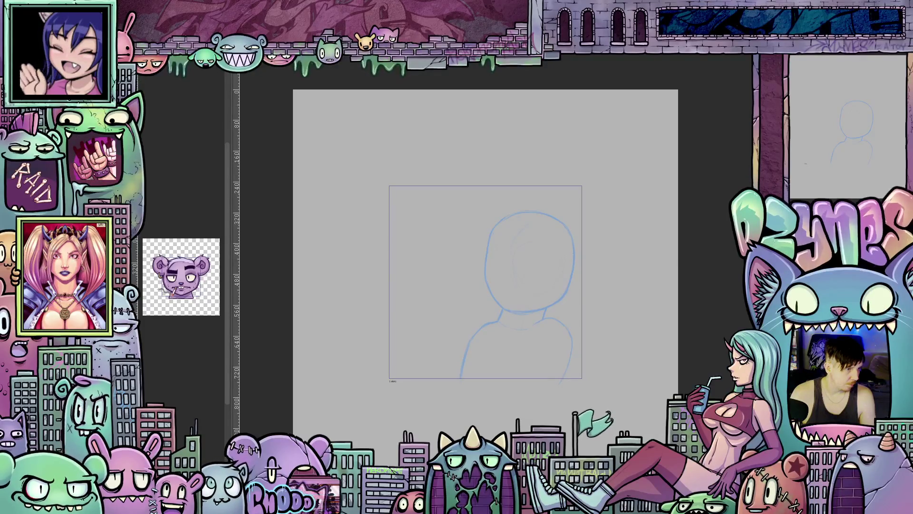
Mirror the canvas and back, then compare centred and right-shifted heads with onion skin
key("m")
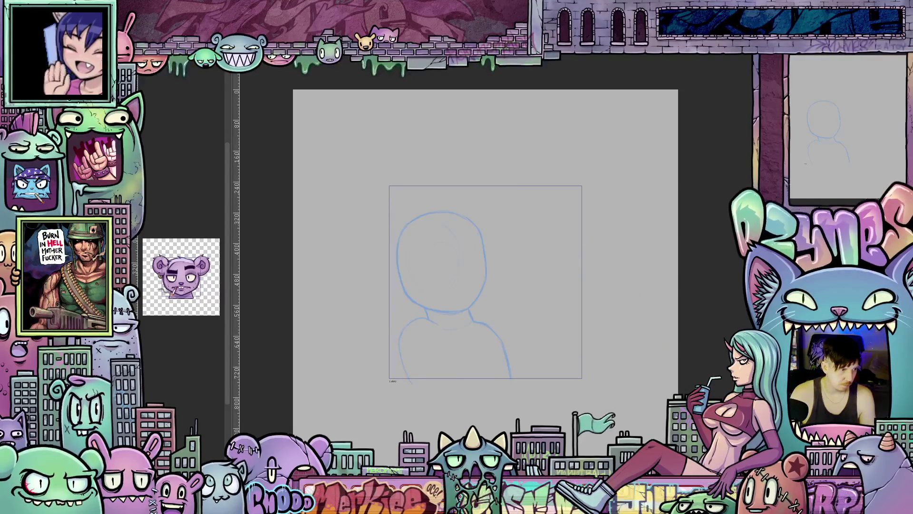
key("m")
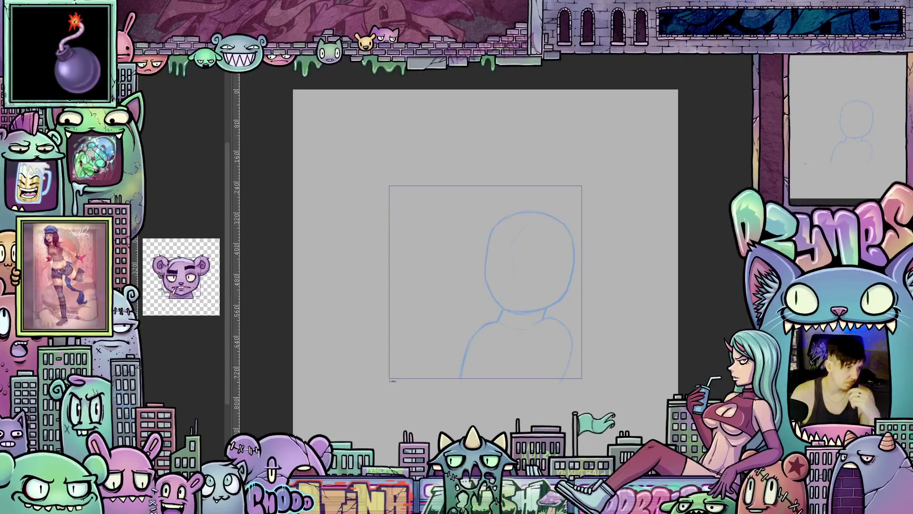
key("ctrl+v")
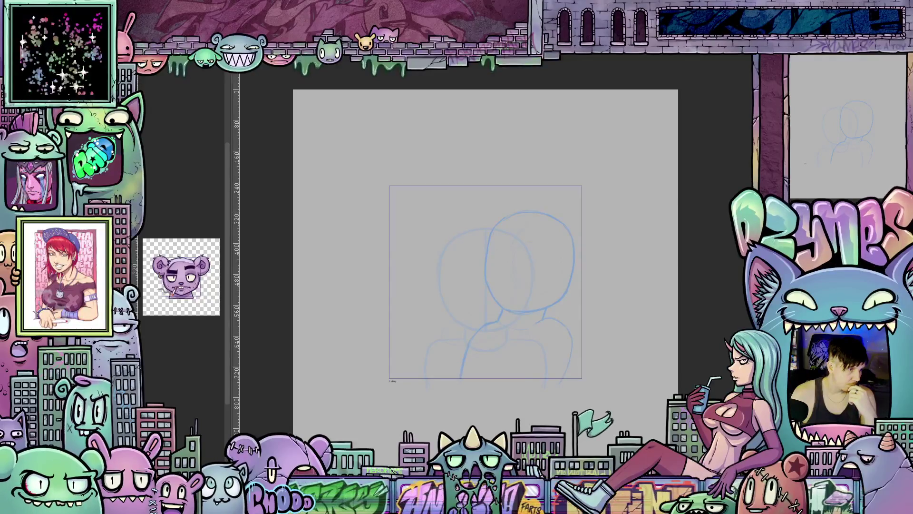
key("Return")
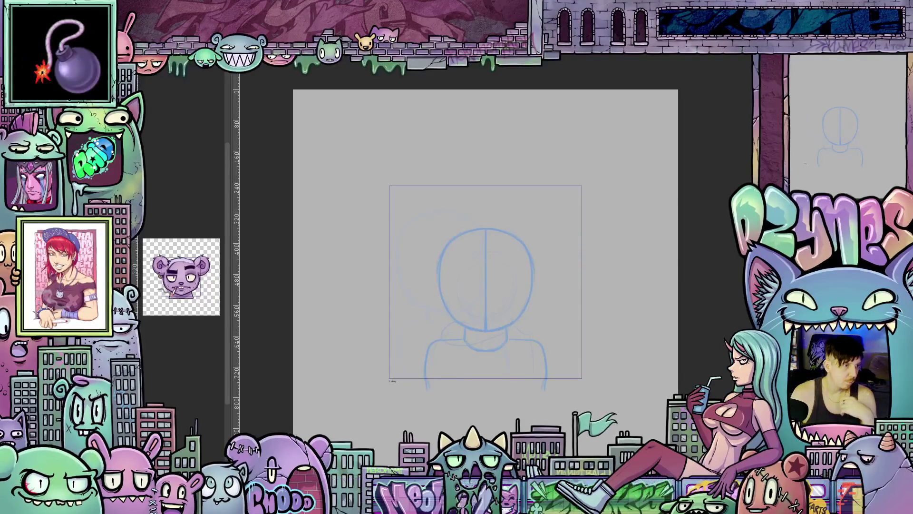
key("ctrl+z")
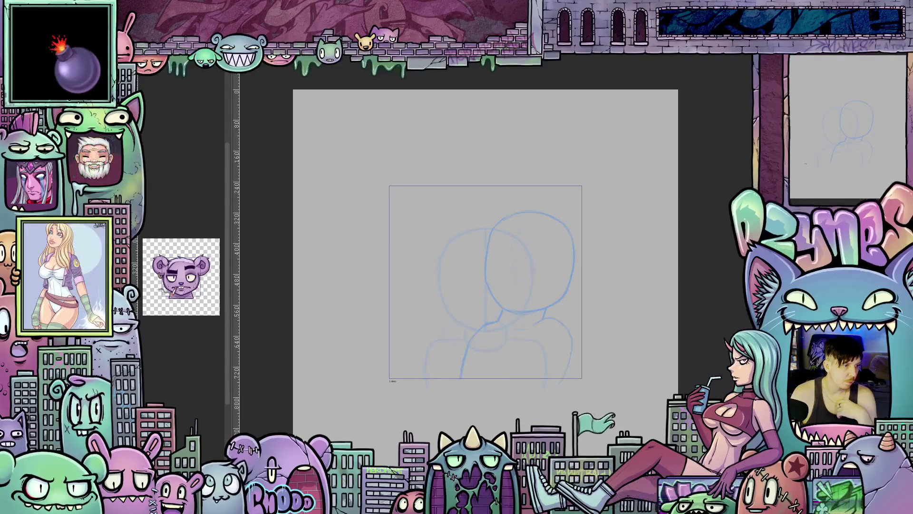
key("ctrl+y")
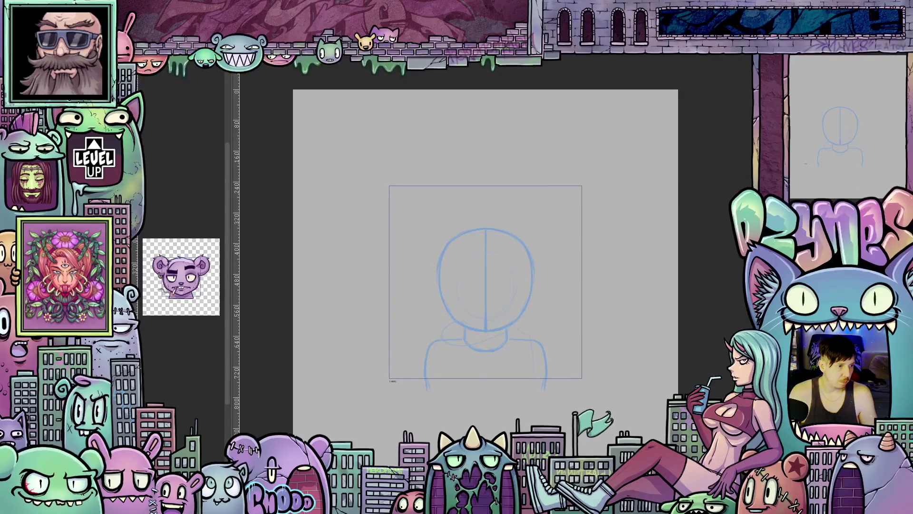
Step to the frame with the centred head and its vertical centre line
key("ctrl+z")
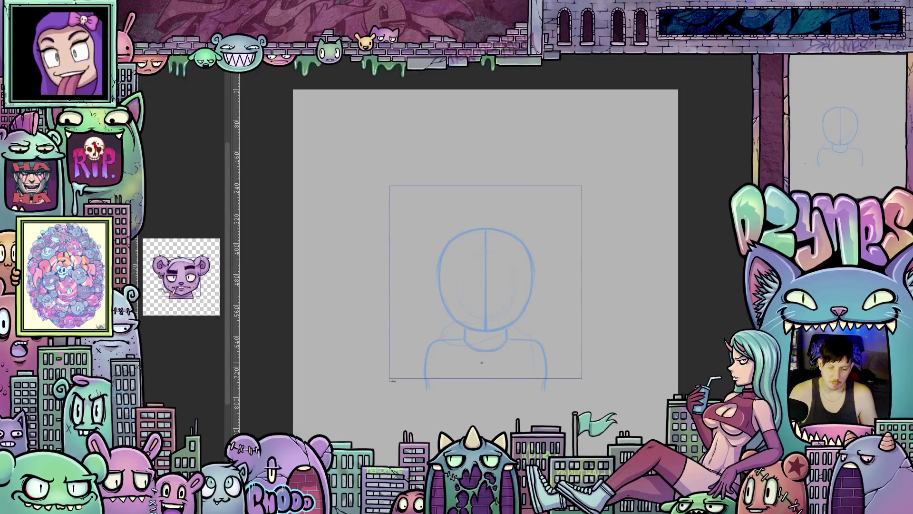
Zoom in and brush a small dark mark near the left shoulder
scroll(480, 362, "up", 1)
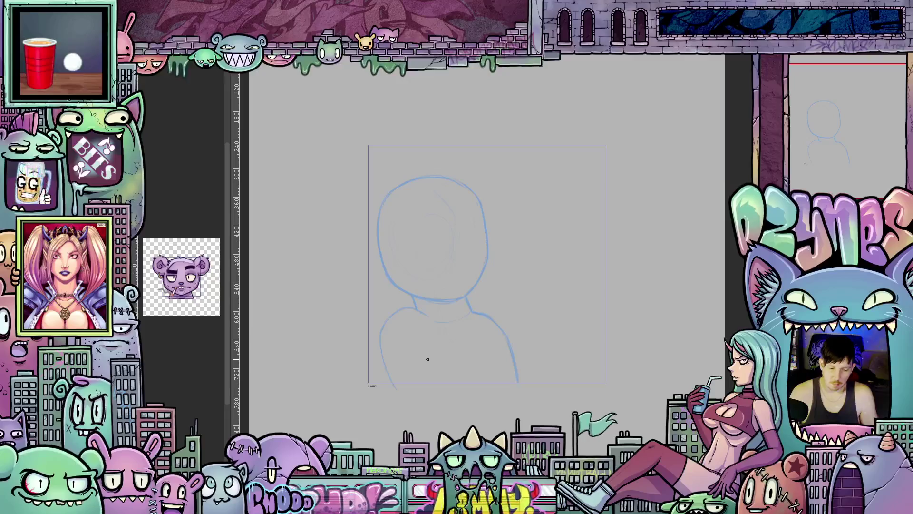
left_click_drag(408, 337, 404, 332)
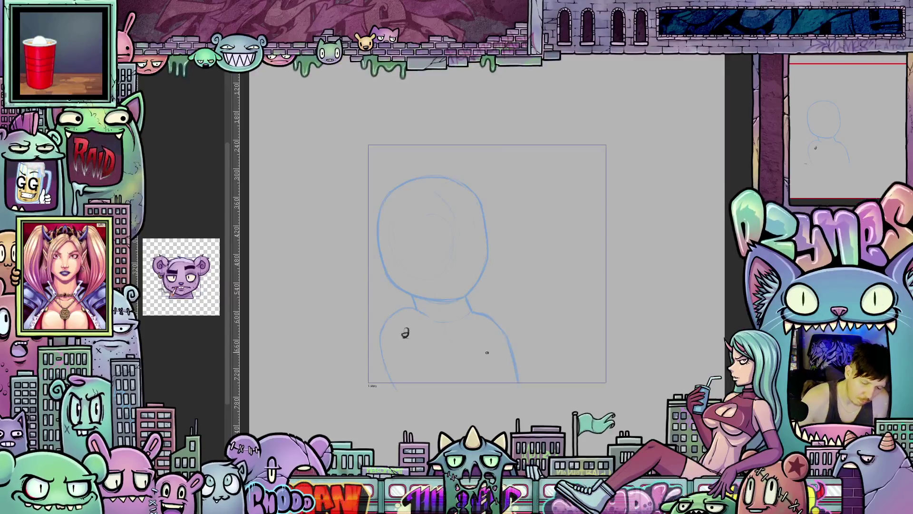